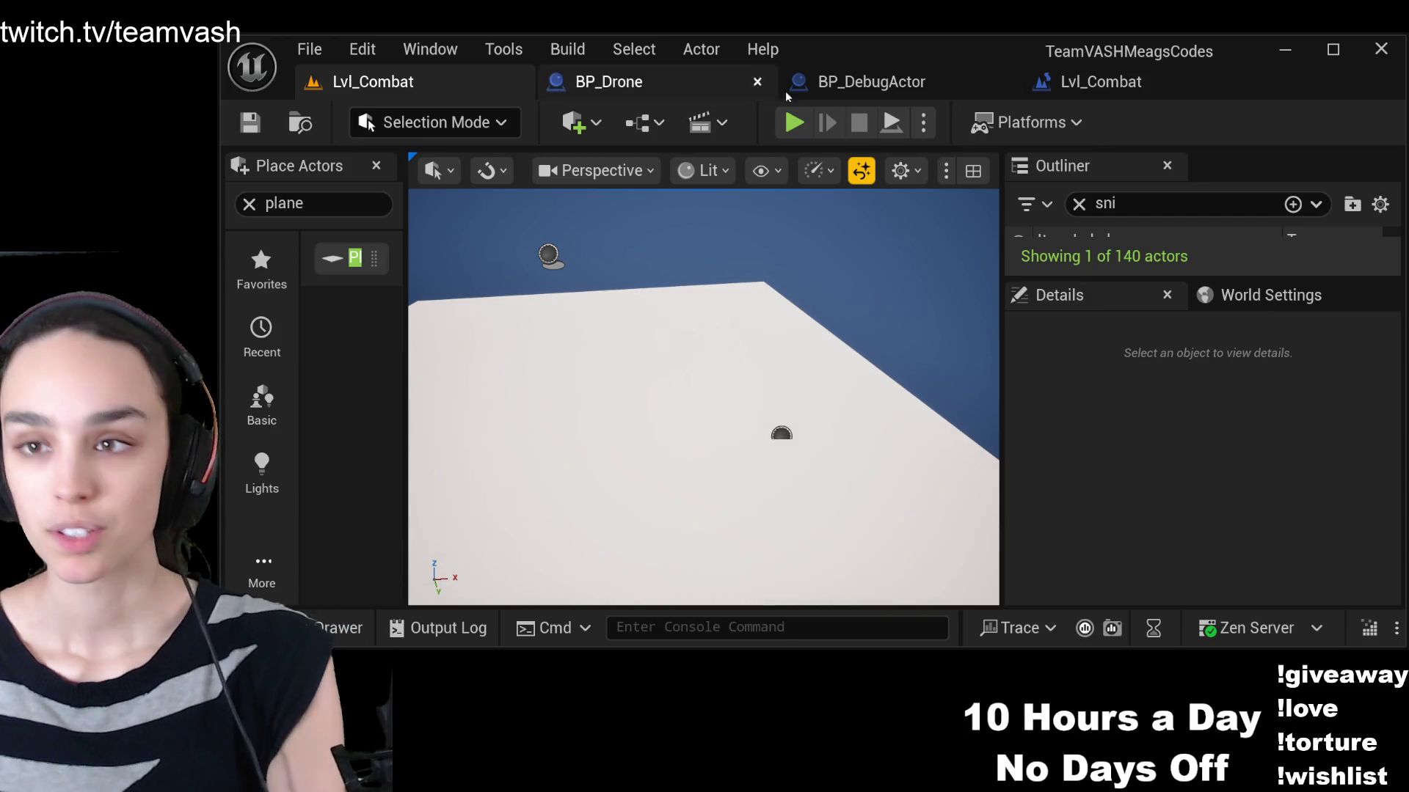
# Delete the DA_Victim reference and Get Actor Location nodes from the level blueprint, then save
pyautogui.click(1100, 81)
pyautogui.click(562, 400)
pyautogui.press('Delete')
pyautogui.click(771, 393)
pyautogui.press('Delete')
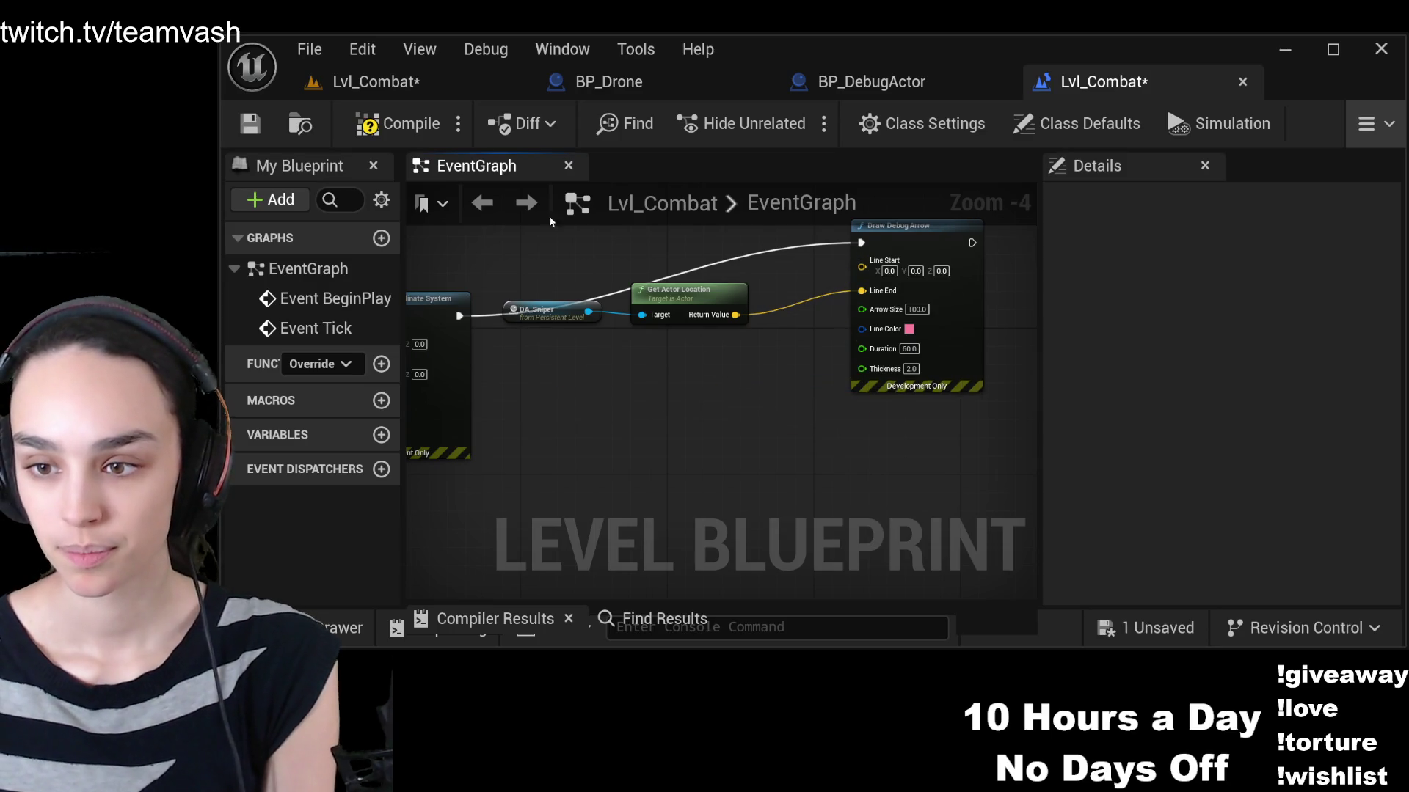
pyautogui.click(250, 125)
# Delete the DA_Victim actor from the Lvl_Combat viewport and select DA_Sniper
pyautogui.click(373, 82)
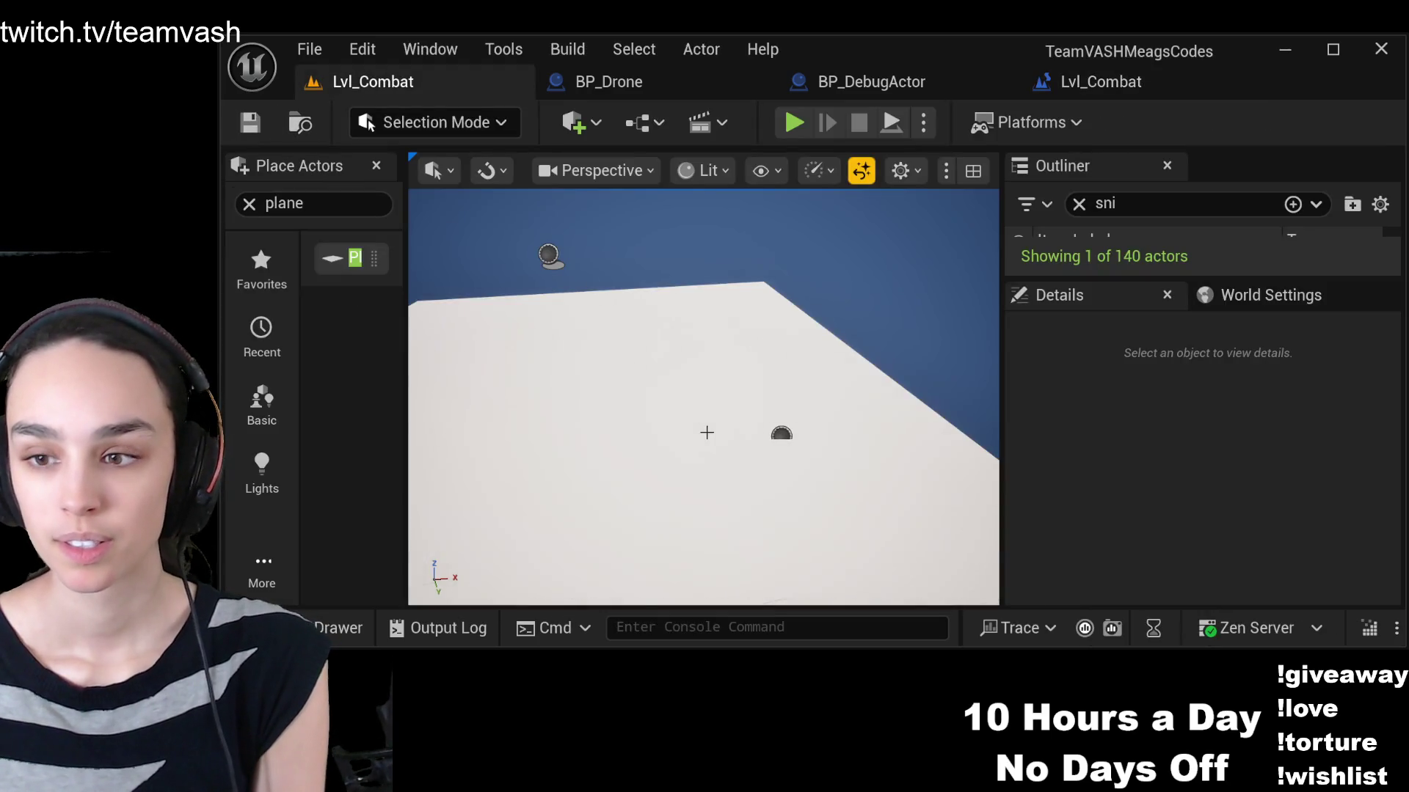
pyautogui.click(768, 419)
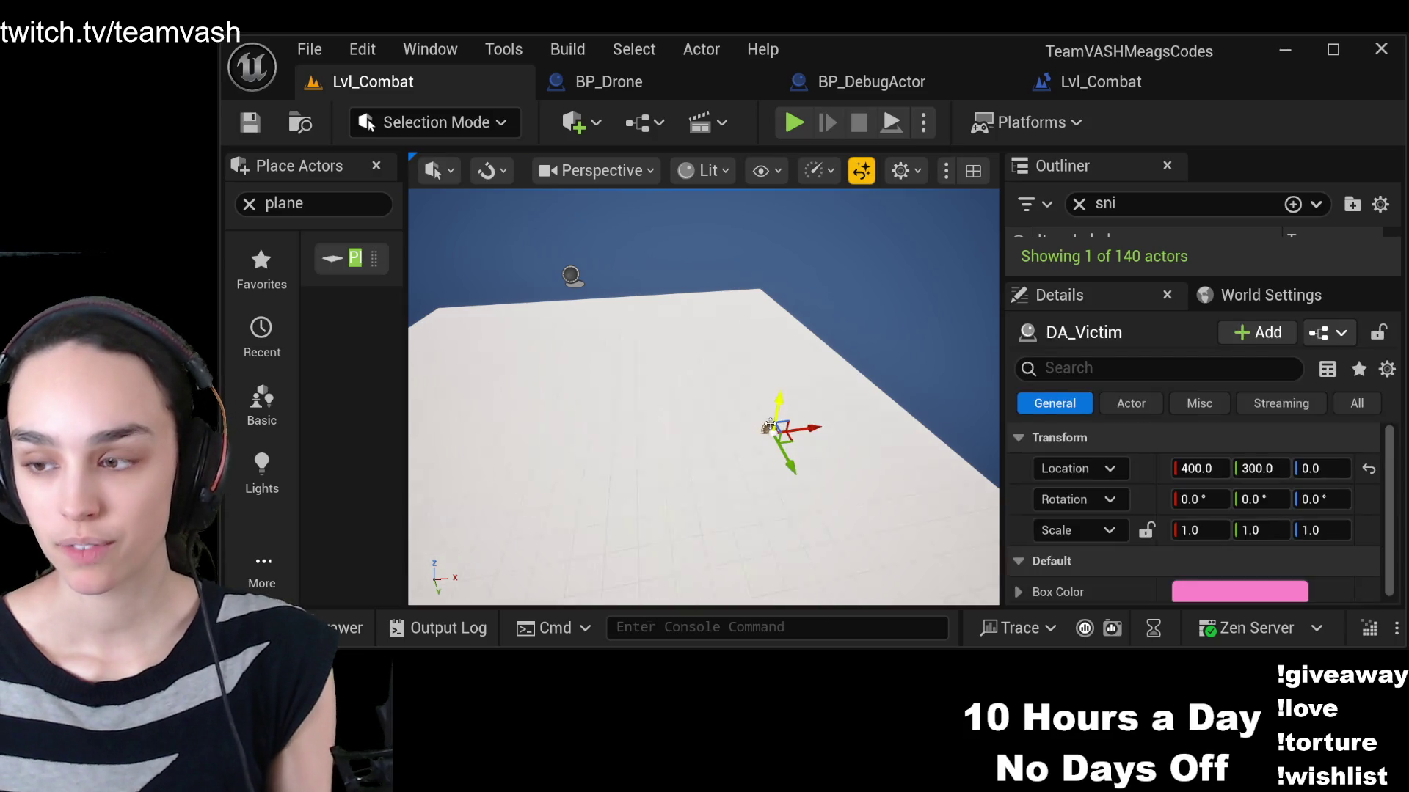
pyautogui.press('Delete')
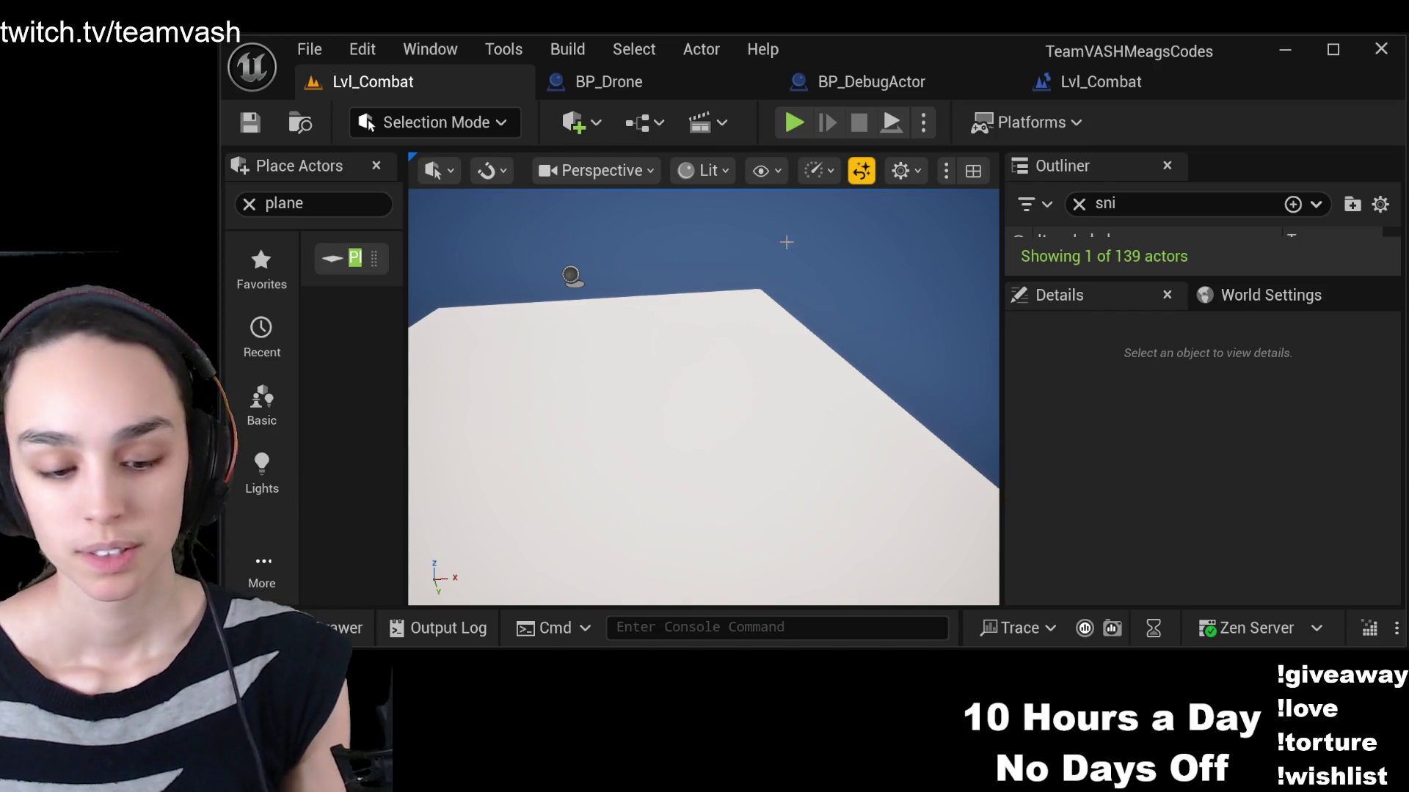
pyautogui.click(1134, 236)
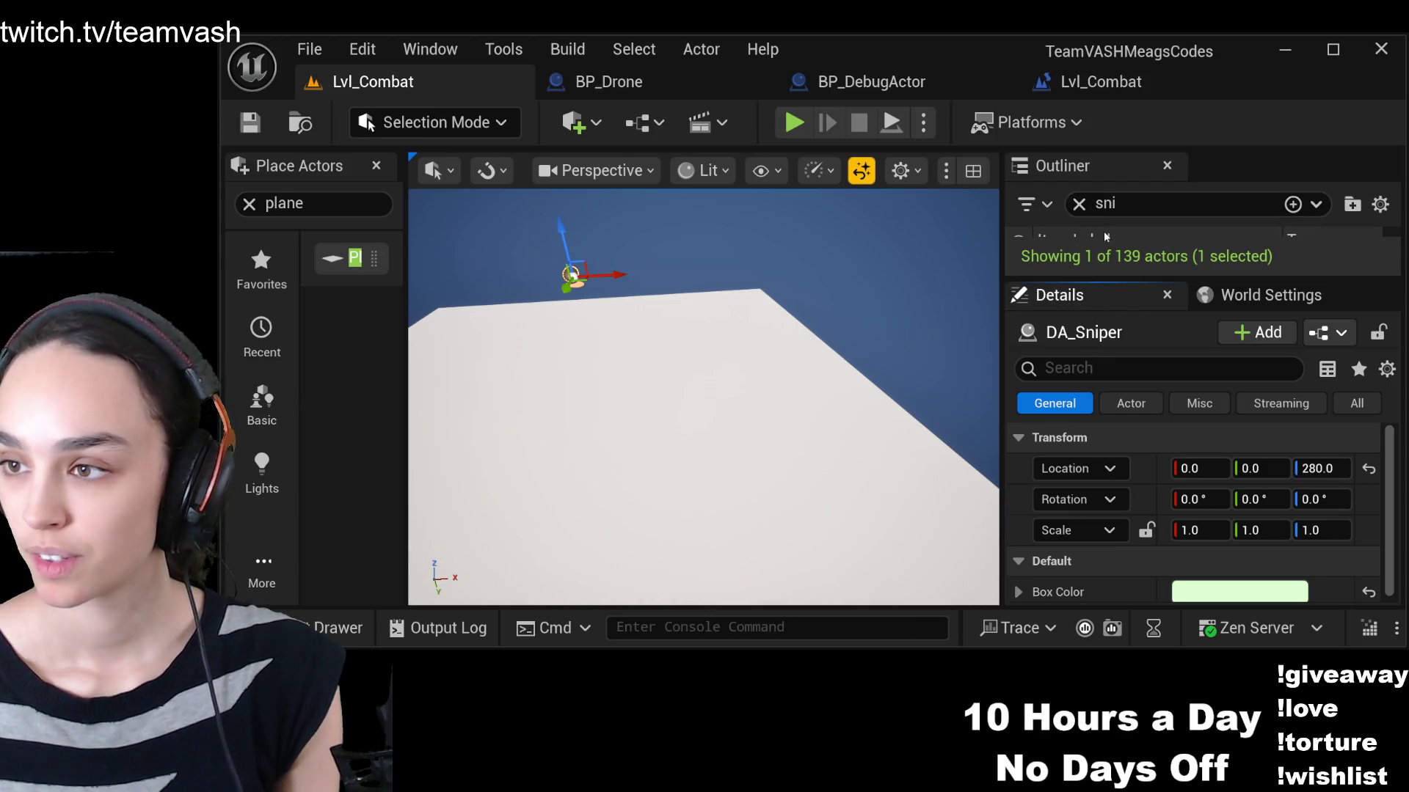
# Rename the DA_Sniper actor to DA_Launcher in the Outliner
pyautogui.moveTo(1108, 278); pyautogui.dragTo(1108, 426)
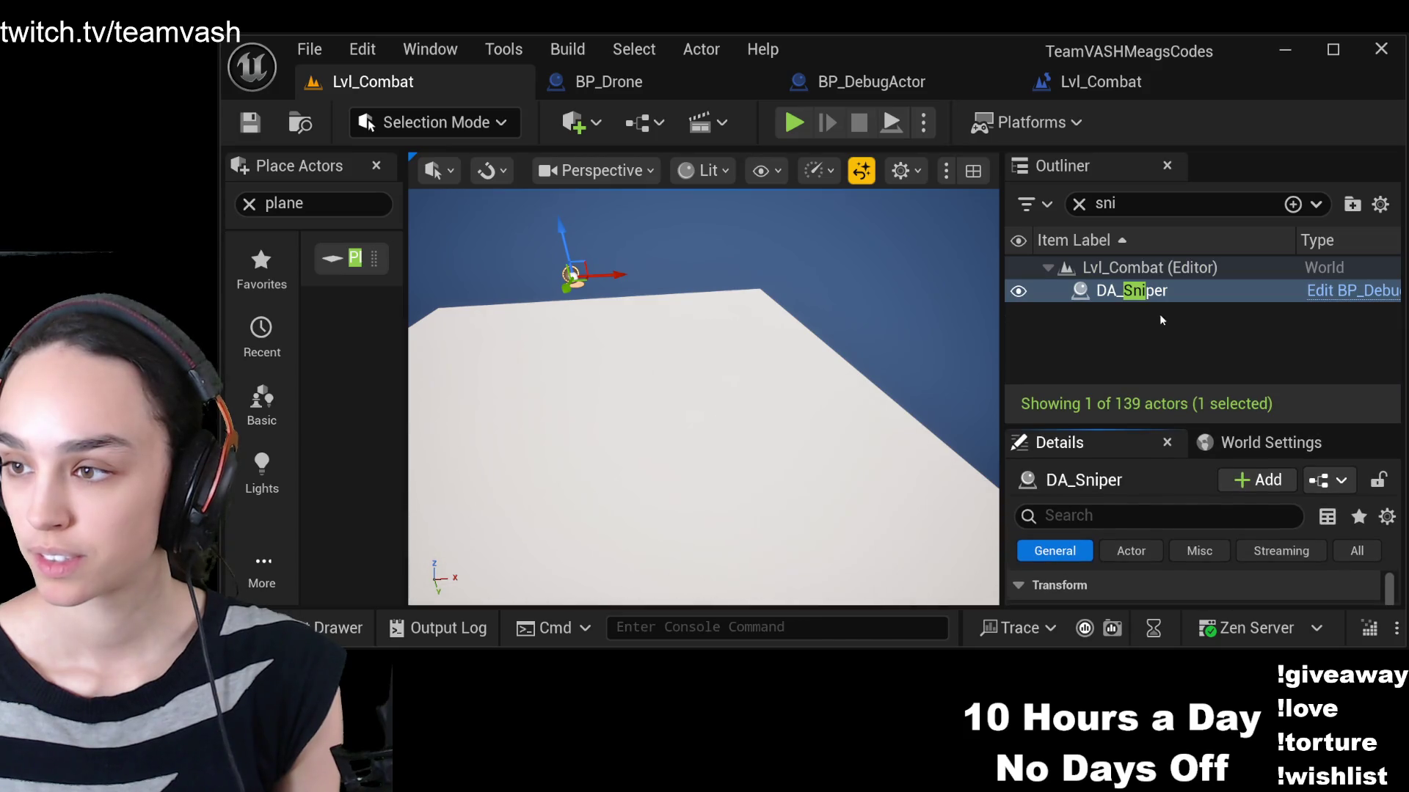
pyautogui.click(1167, 292)
pyautogui.press('Right')
pyautogui.press('BackSpace')
pyautogui.press('BackSpace')
pyautogui.press('BackSpace')
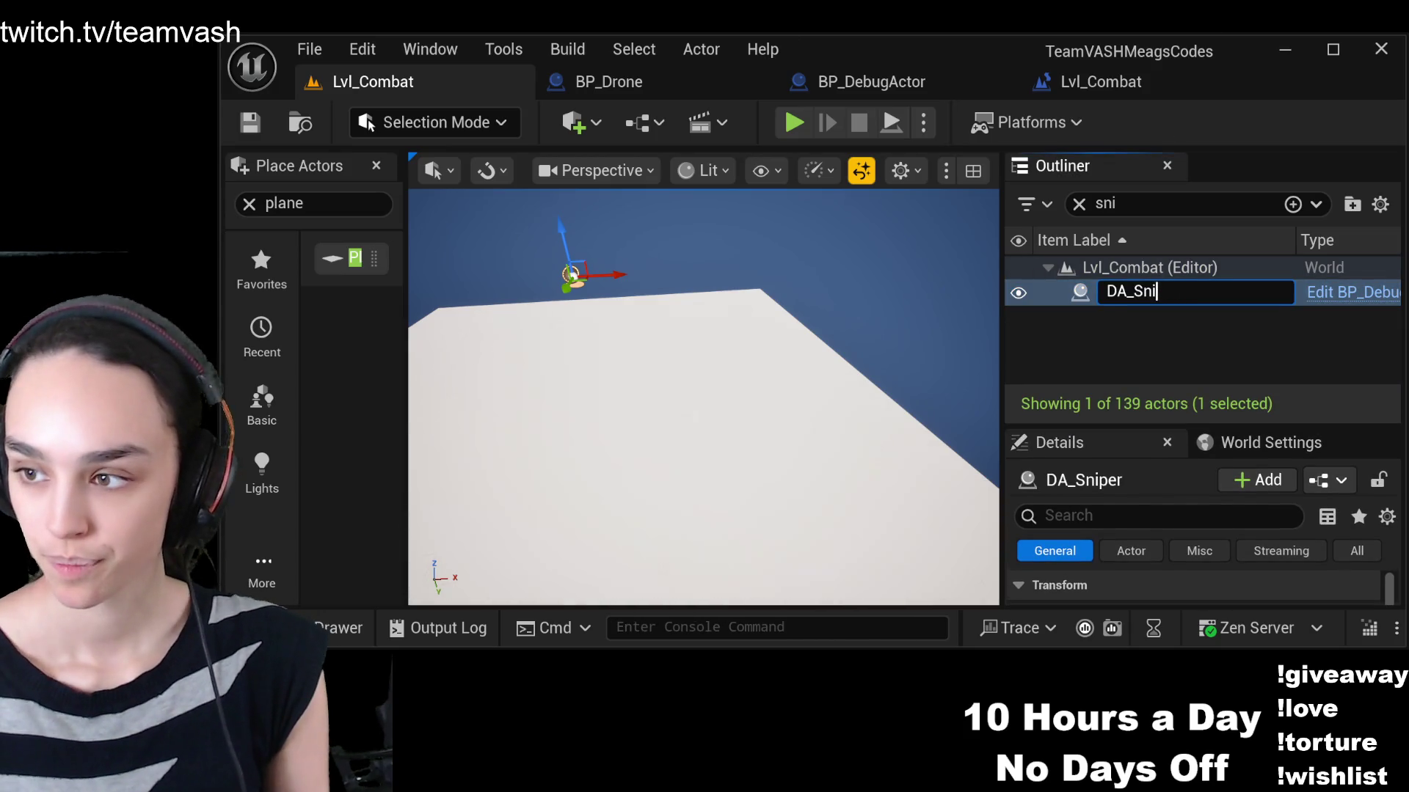
pyautogui.write('a')
pyautogui.press('BackSpace')
pyautogui.write('Launcher')
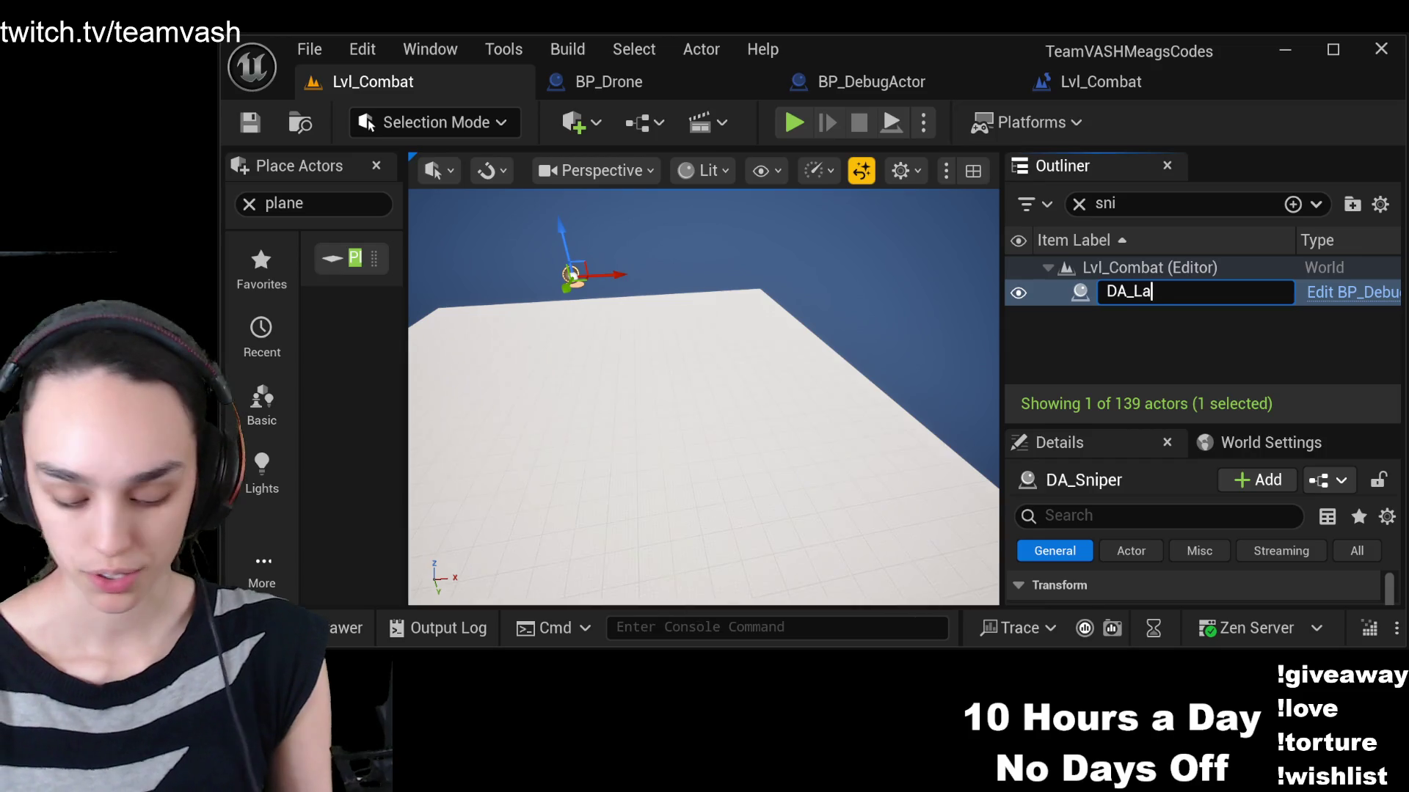
pyautogui.press('Return')
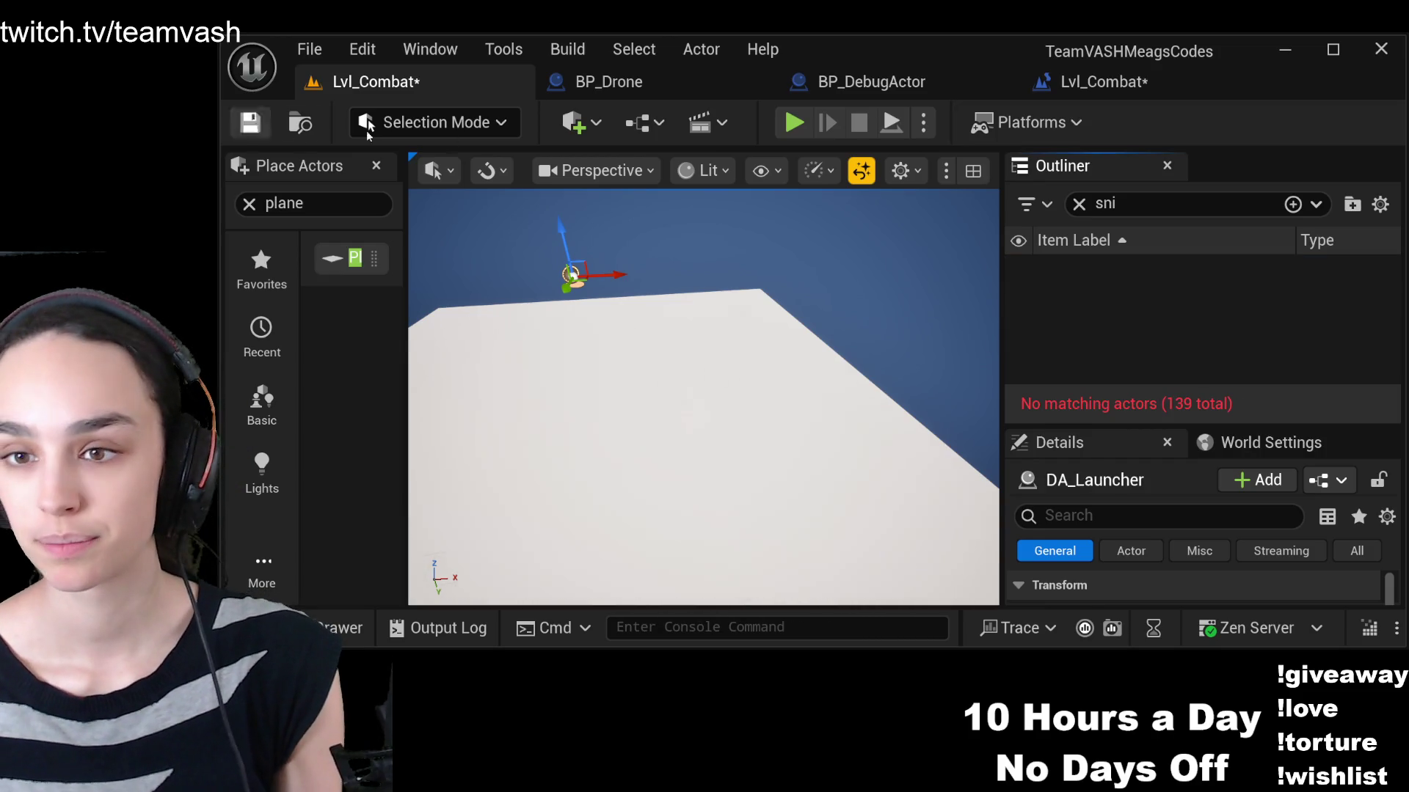
# Clear the Outliner name filter so all 139 actors are listed again
pyautogui.click(1074, 199)
pyautogui.moveTo(704, 396); pyautogui.dragTo(631, 359)
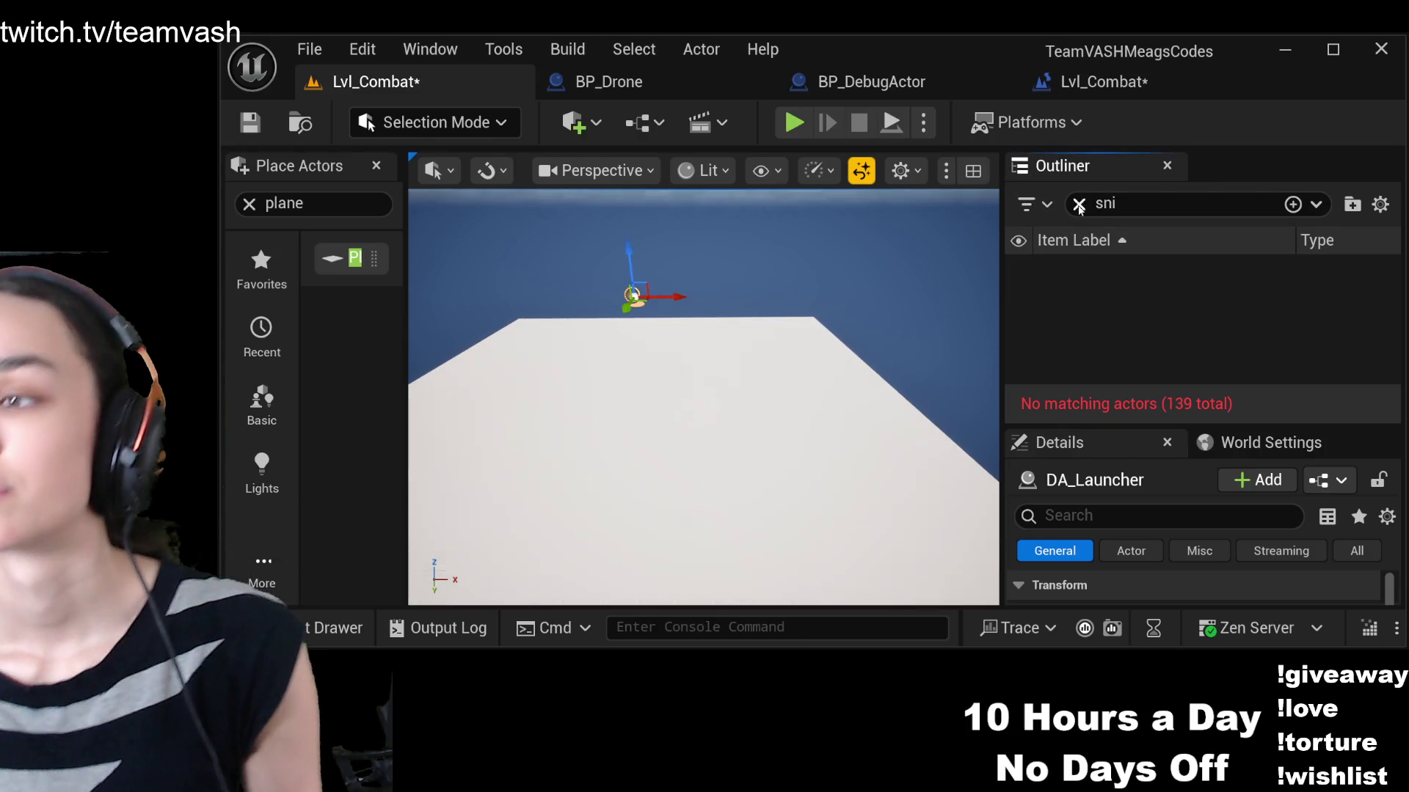
pyautogui.click(1079, 203)
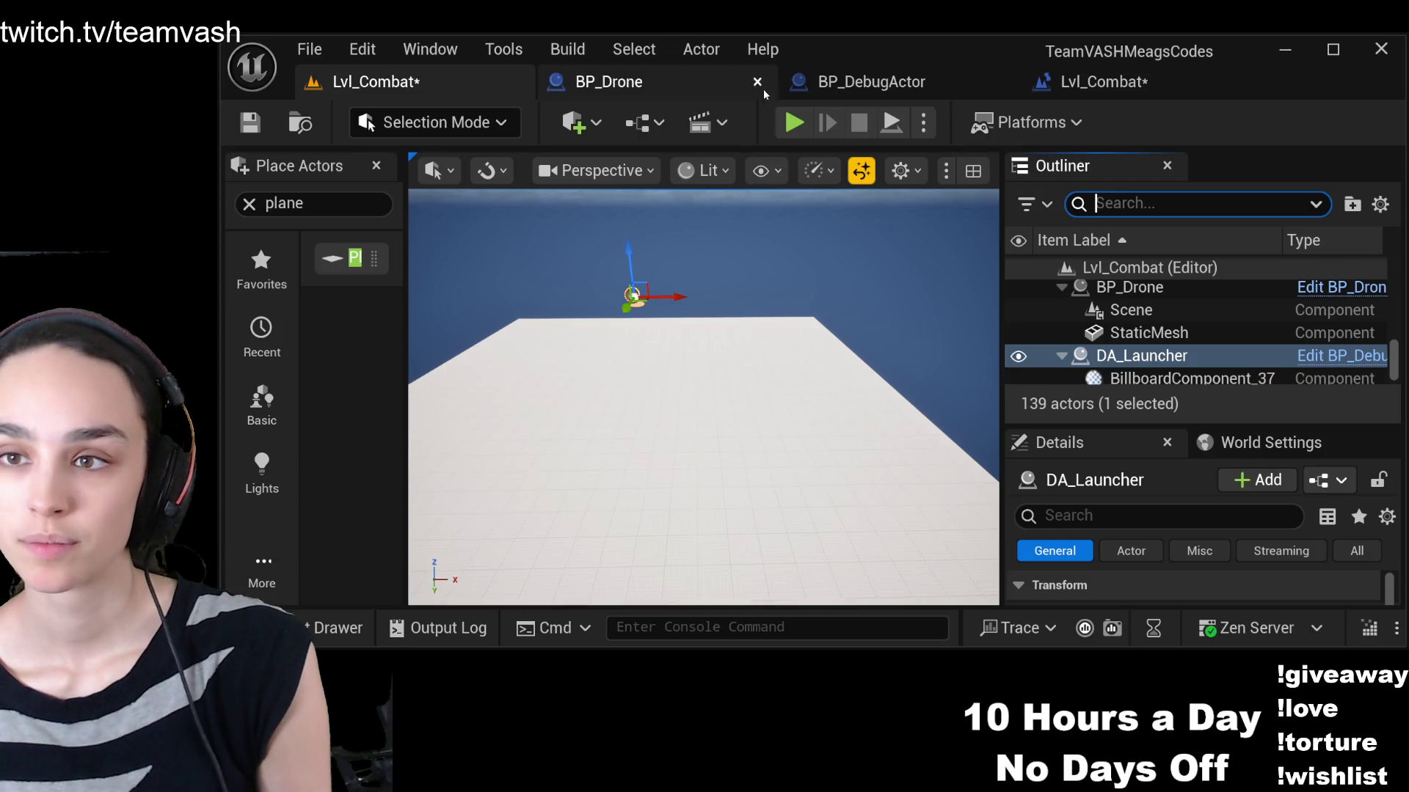
pyautogui.click(1101, 81)
# Save the level and compile the blueprint so its actor reference reads DA_Launcher
pyautogui.click(264, 127)
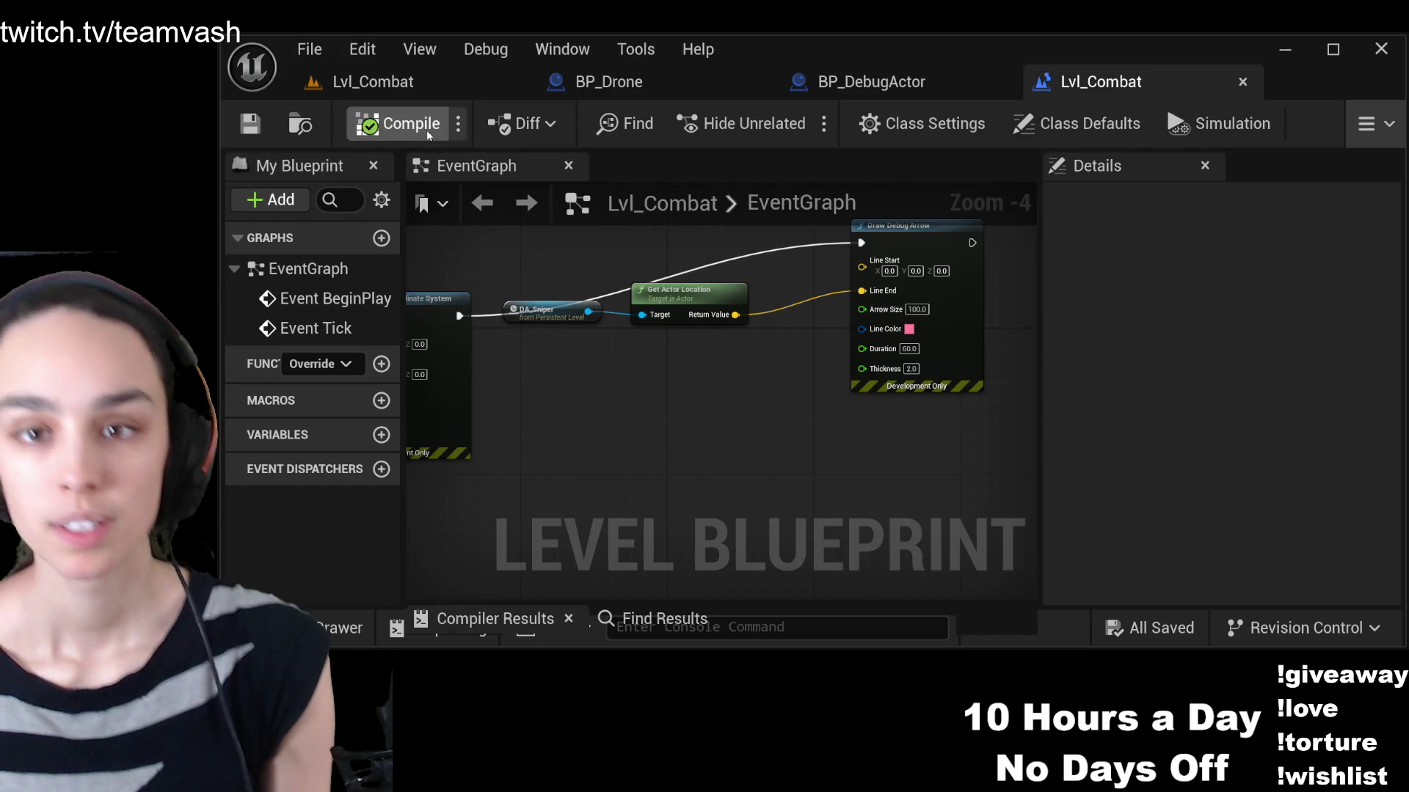
pyautogui.click(397, 124)
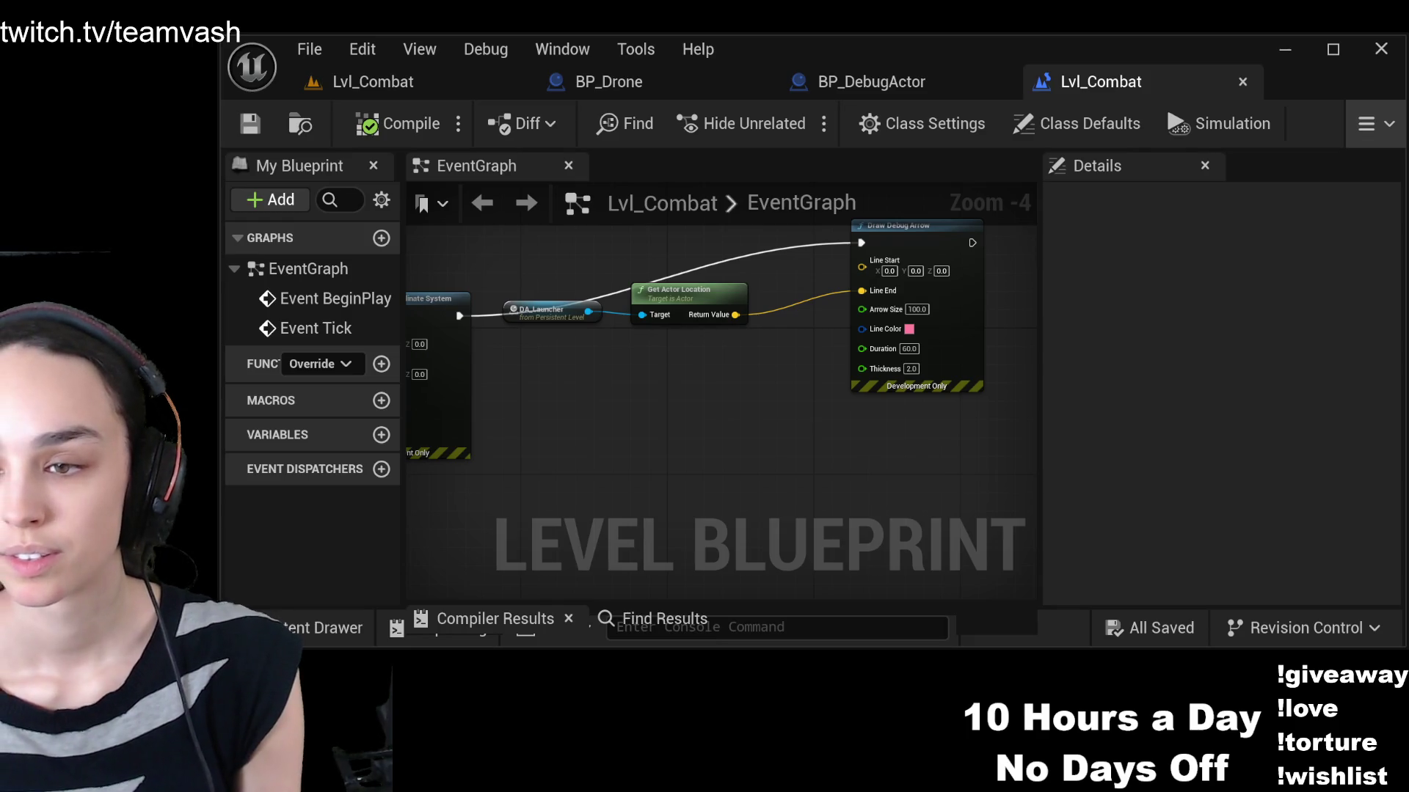
pyautogui.click(367, 82)
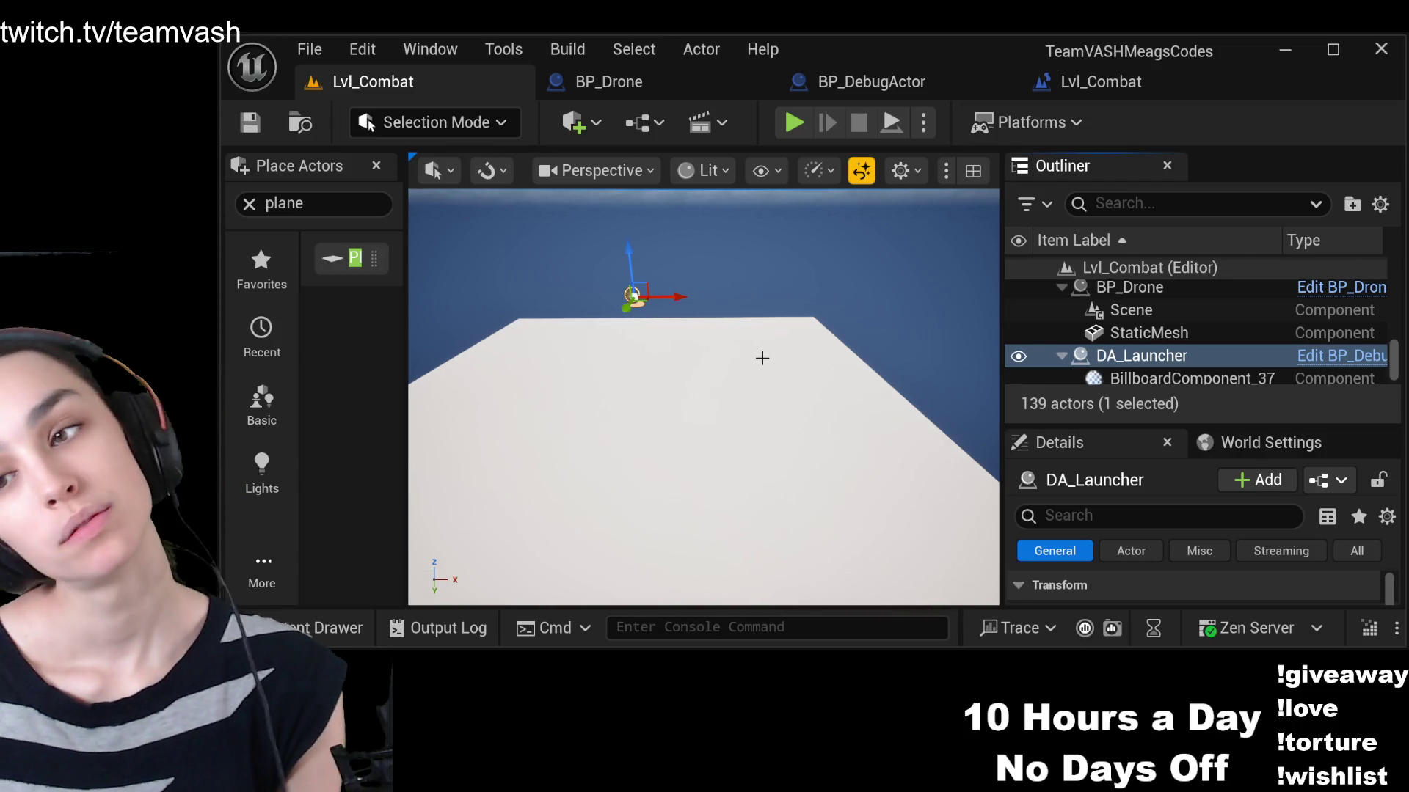
# Set DA_Launcher's Location to X 200, Y 200, Z 0 in the Details panel
pyautogui.moveTo(1150, 424); pyautogui.dragTo(1150, 223)
pyautogui.click(1204, 417)
pyautogui.write('200')
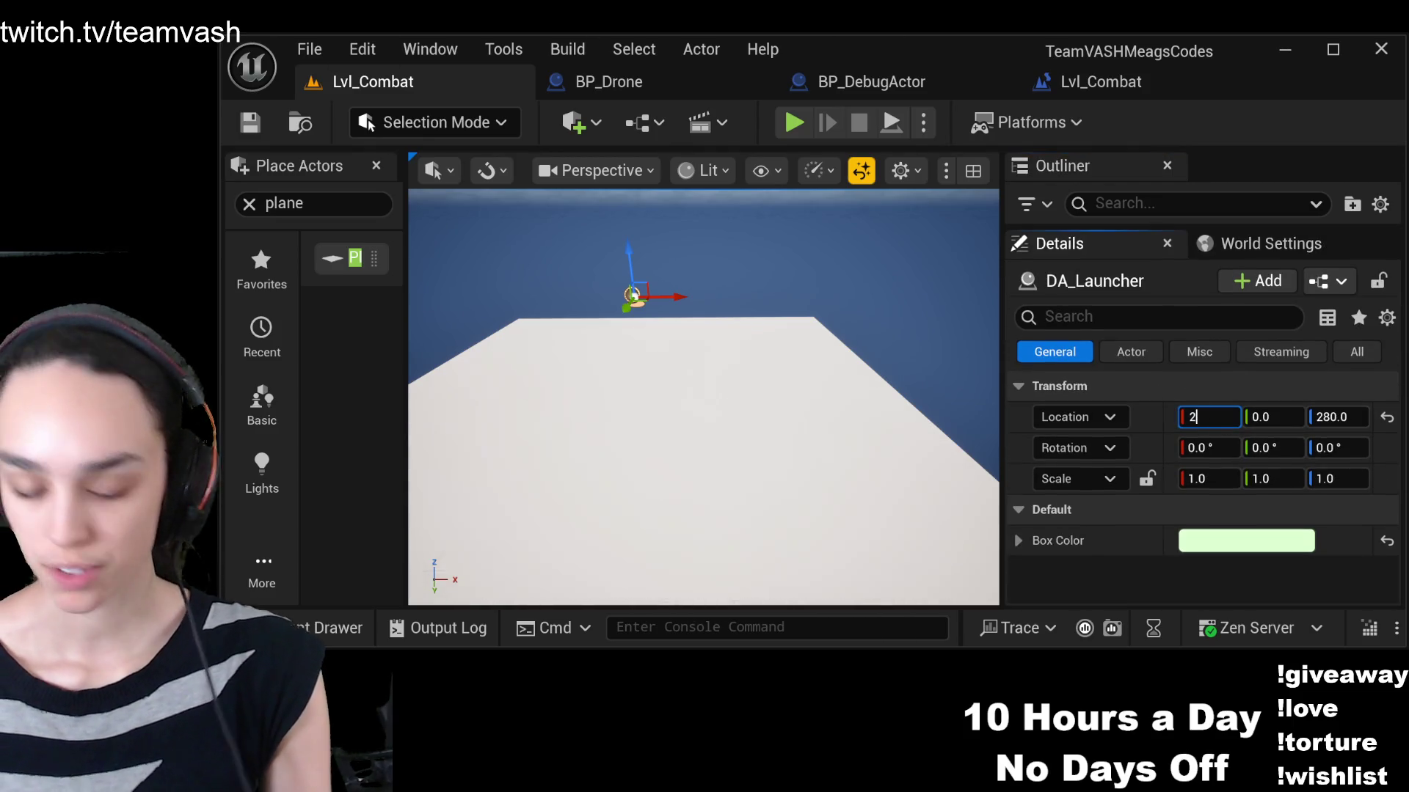
pyautogui.press('Tab')
pyautogui.write('200')
pyautogui.press('Tab')
pyautogui.write('0')
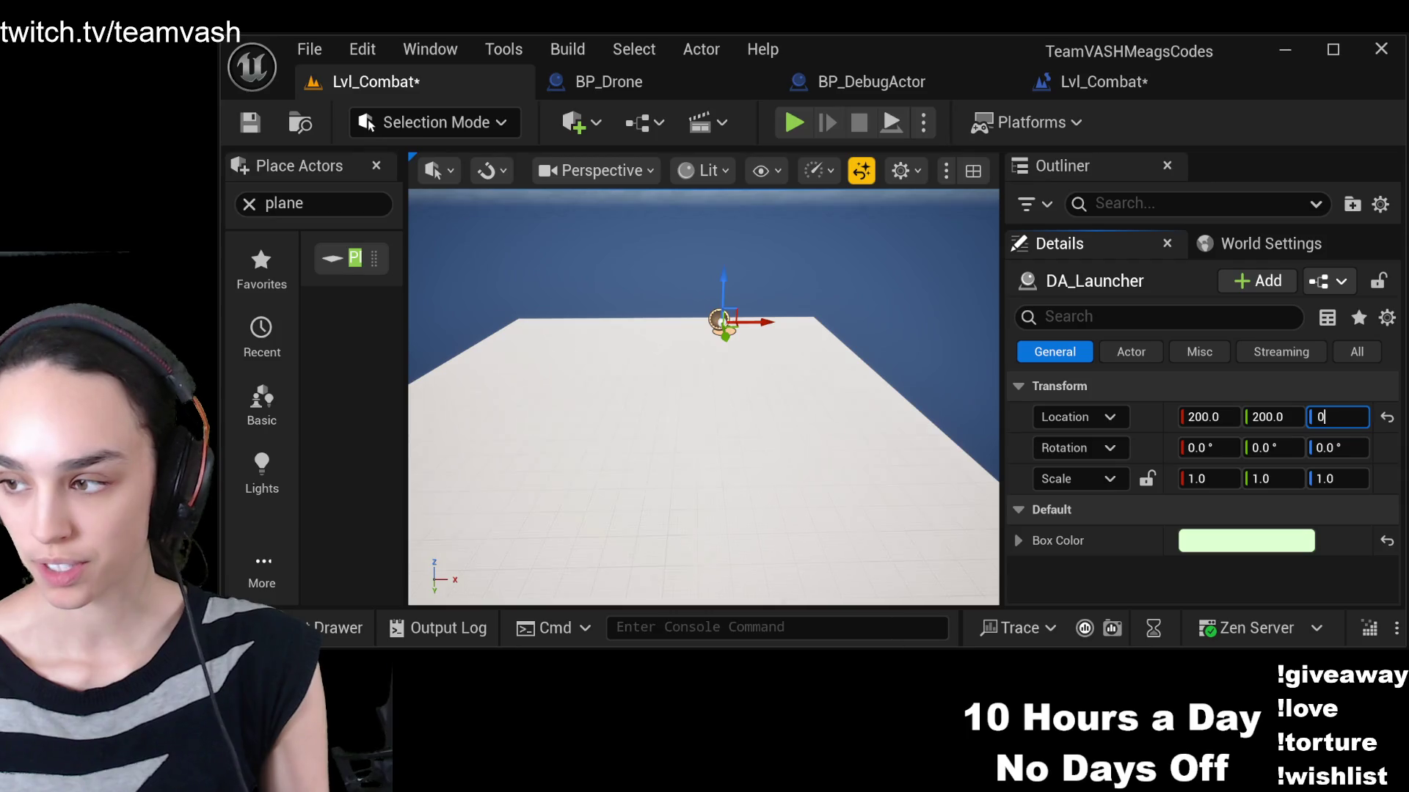
pyautogui.press('Return')
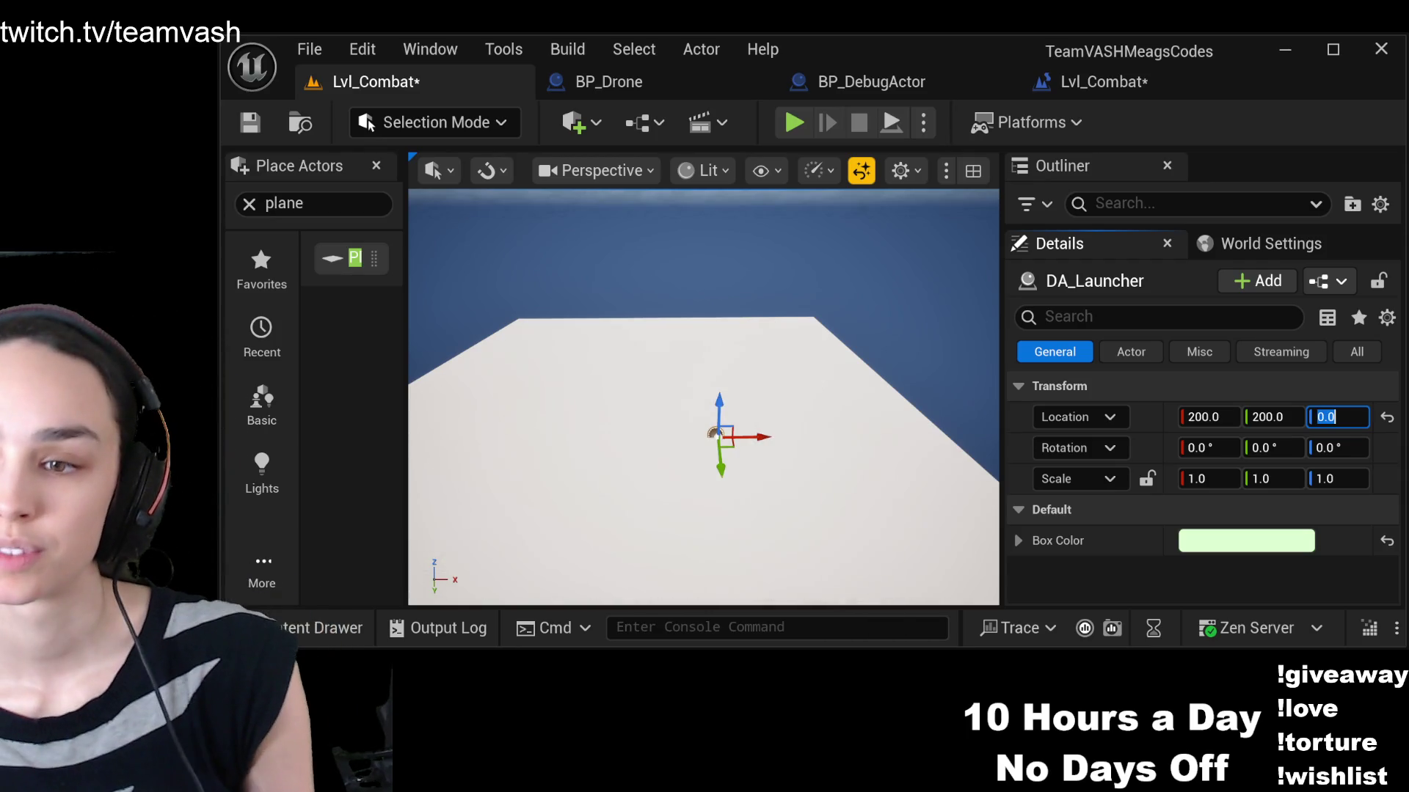
# Save Lvl_Combat with Ctrl+S and start playing it in the editor
pyautogui.moveTo(513, 283); pyautogui.dragTo(620, 254)
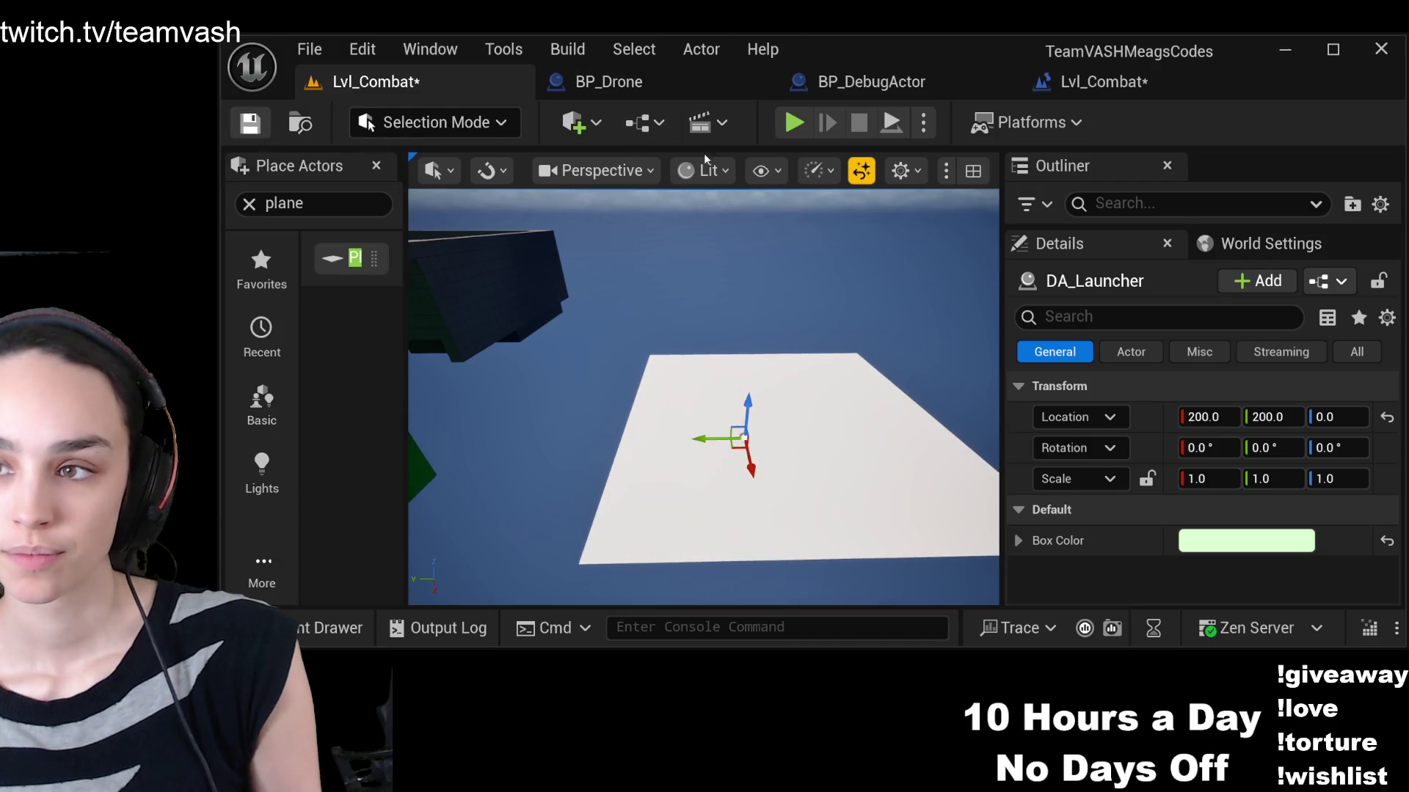
pyautogui.hotkey('ctrl', 's')
pyautogui.click(794, 122)
# Eject from the player and fly the camera back to overview the debug axes and arrow
pyautogui.click(891, 122)
pyautogui.press('s')
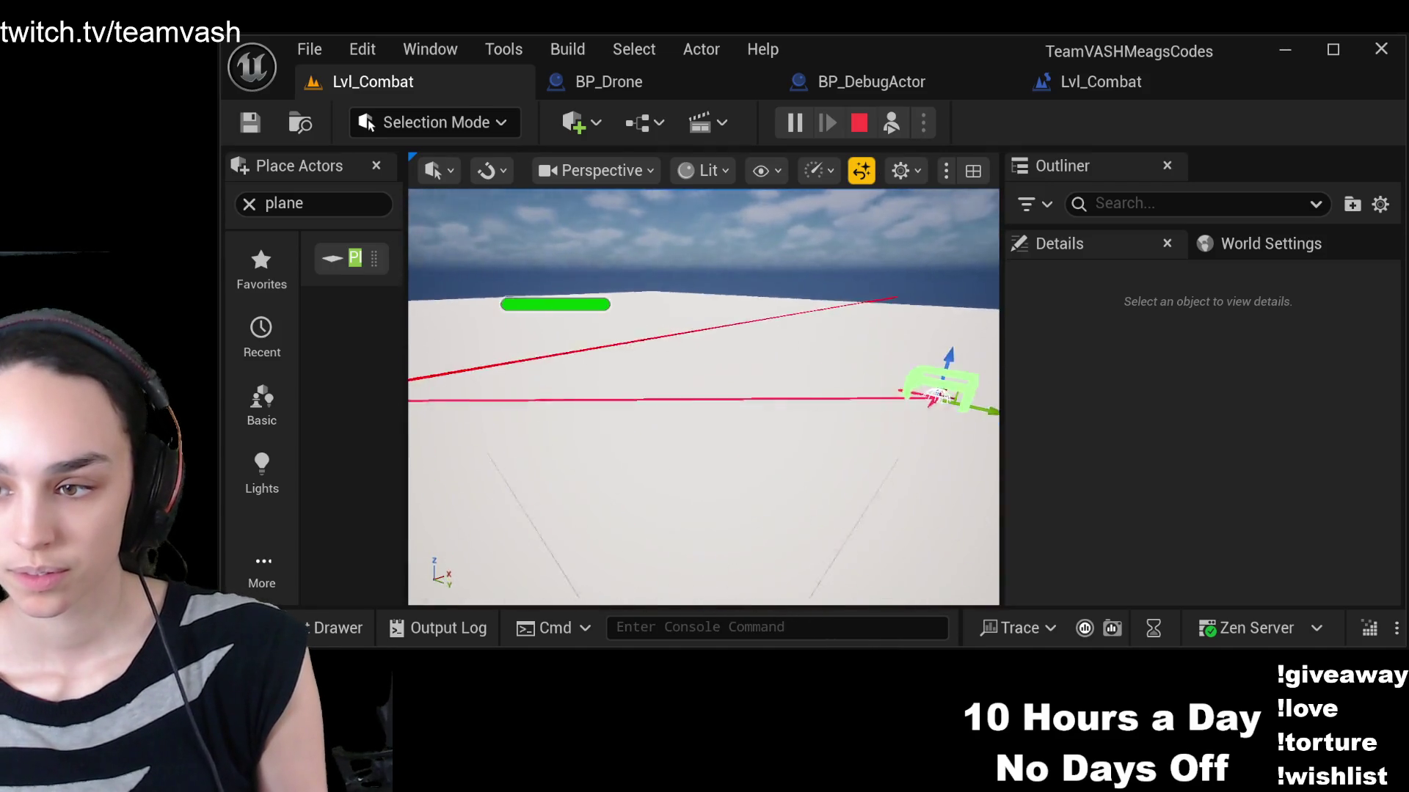
pyautogui.press('s')
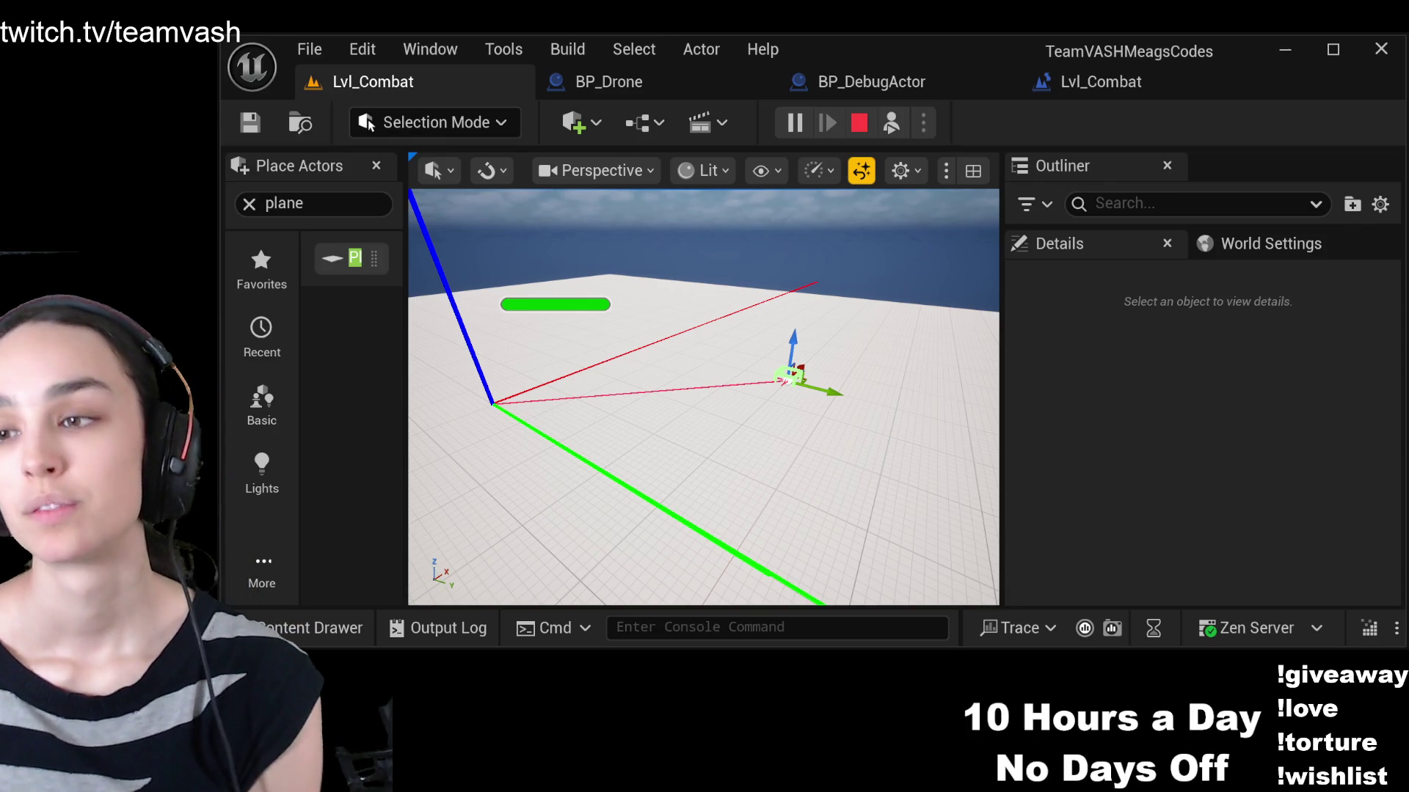
pyautogui.hotkey('ctrl', 'Tab')
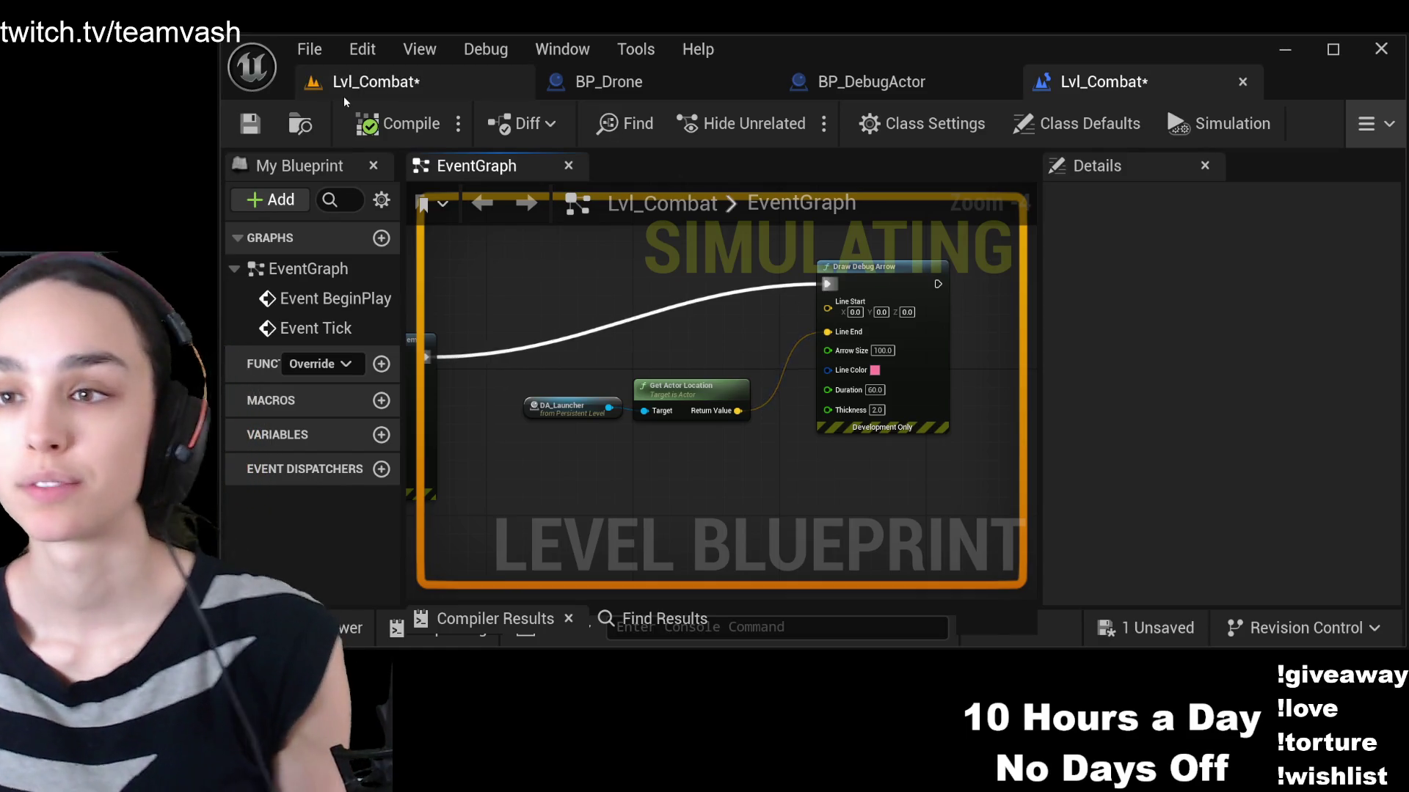
# Stop the play session and return to the level blueprint graph
pyautogui.click(359, 81)
pyautogui.click(859, 123)
pyautogui.click(1104, 82)
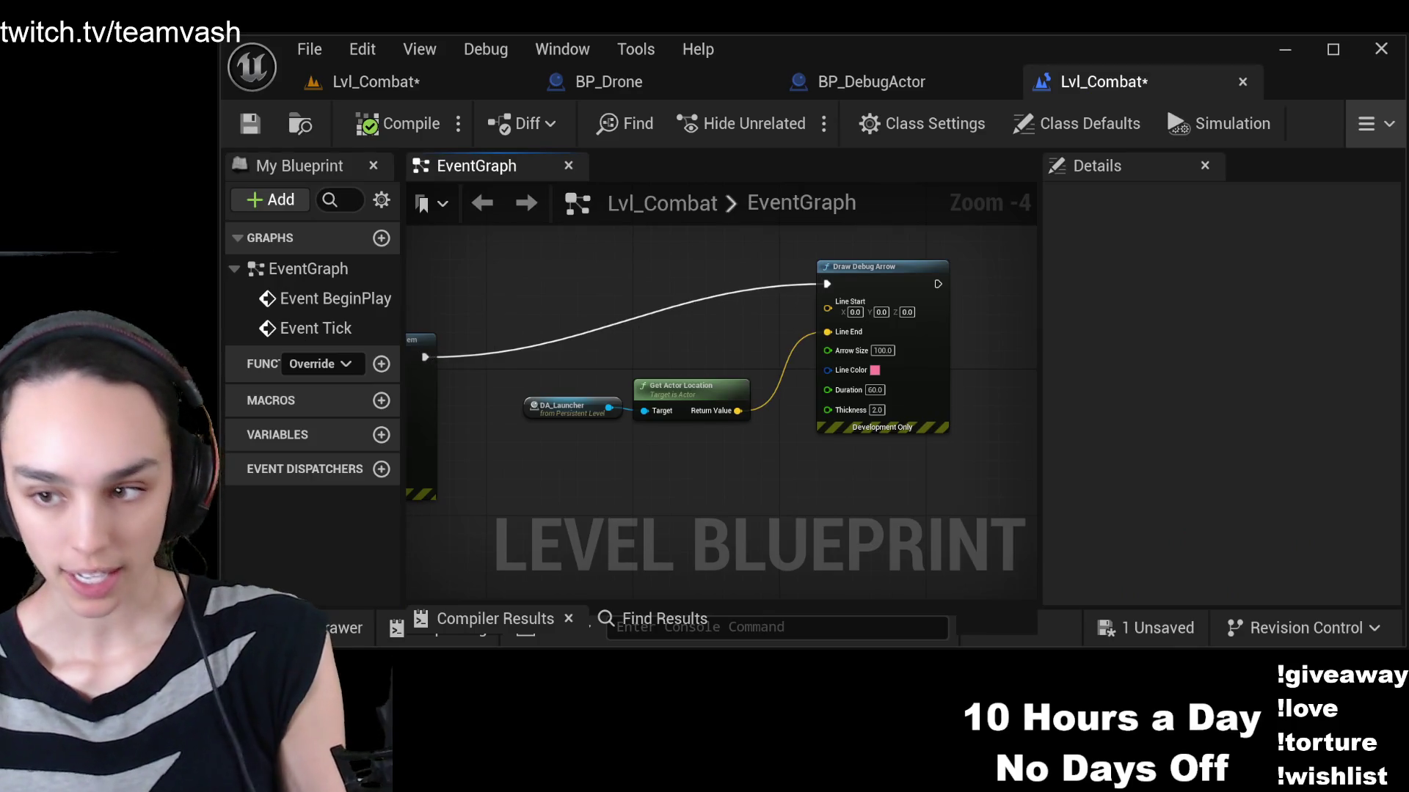
# Paste a copied Get Actor Location node, wire it into Line Start, compile and save
pyautogui.hotkey('ctrl', 'v')
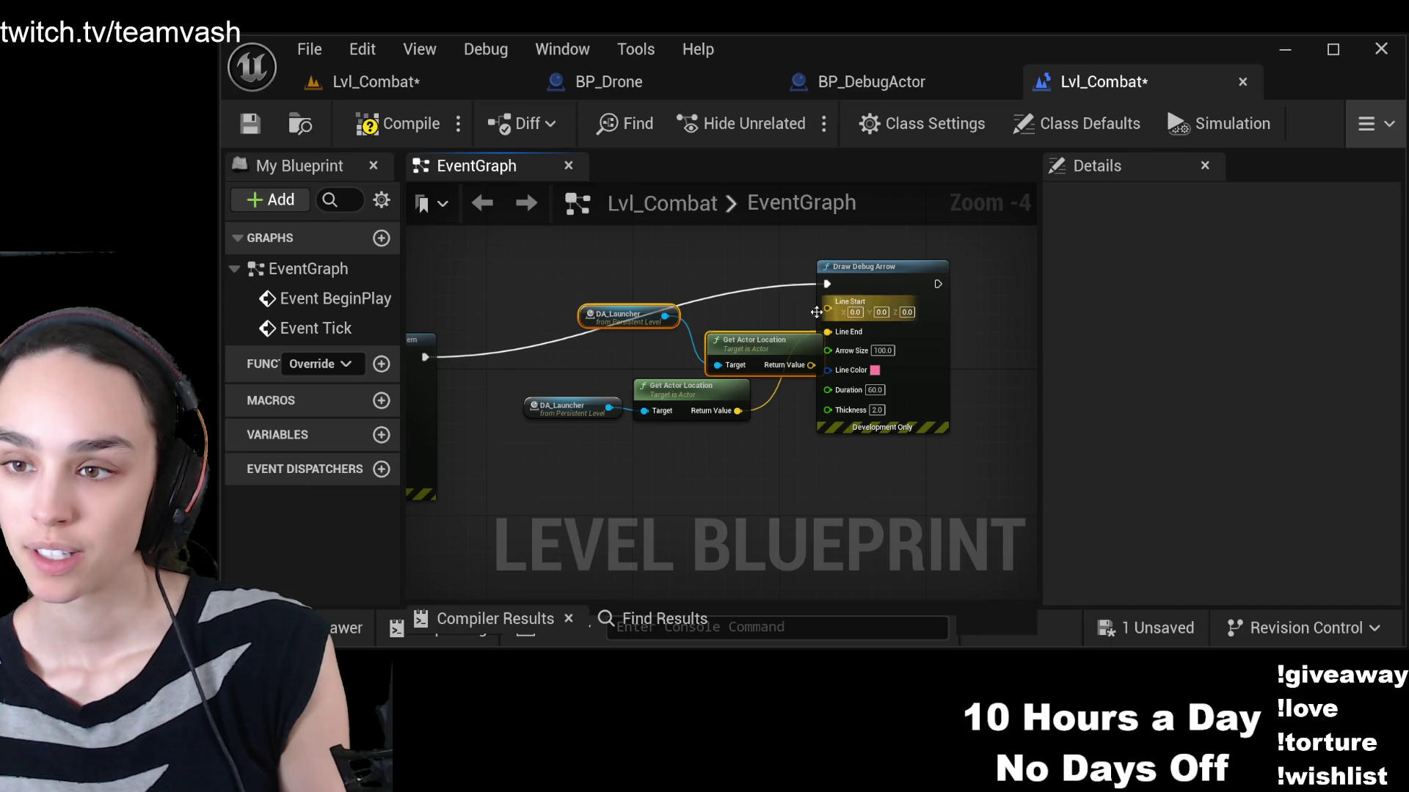
pyautogui.moveTo(753, 338); pyautogui.dragTo(636, 320)
pyautogui.click(636, 311)
pyautogui.click(488, 289)
pyautogui.press('Delete')
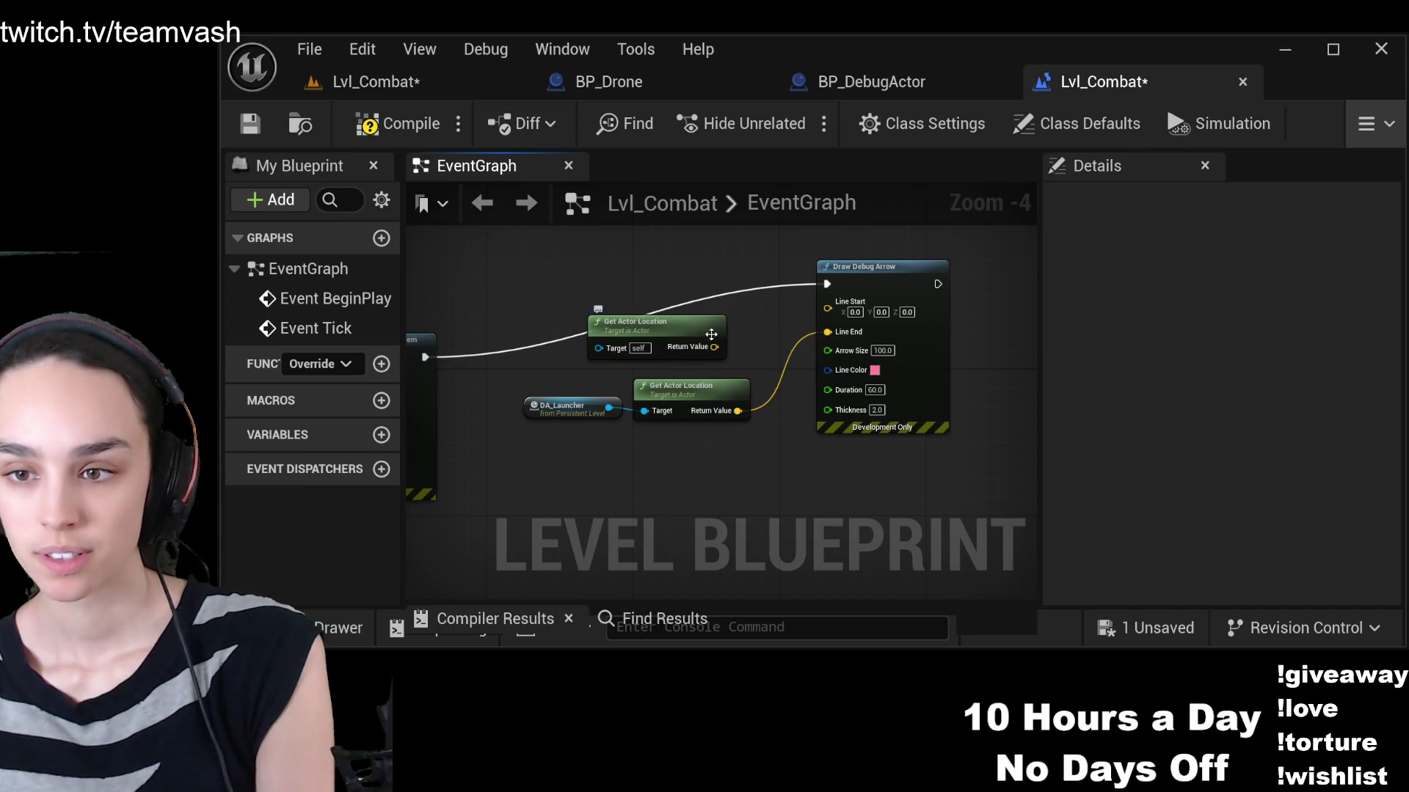
pyautogui.moveTo(714, 346); pyautogui.dragTo(828, 308)
pyautogui.click(396, 123)
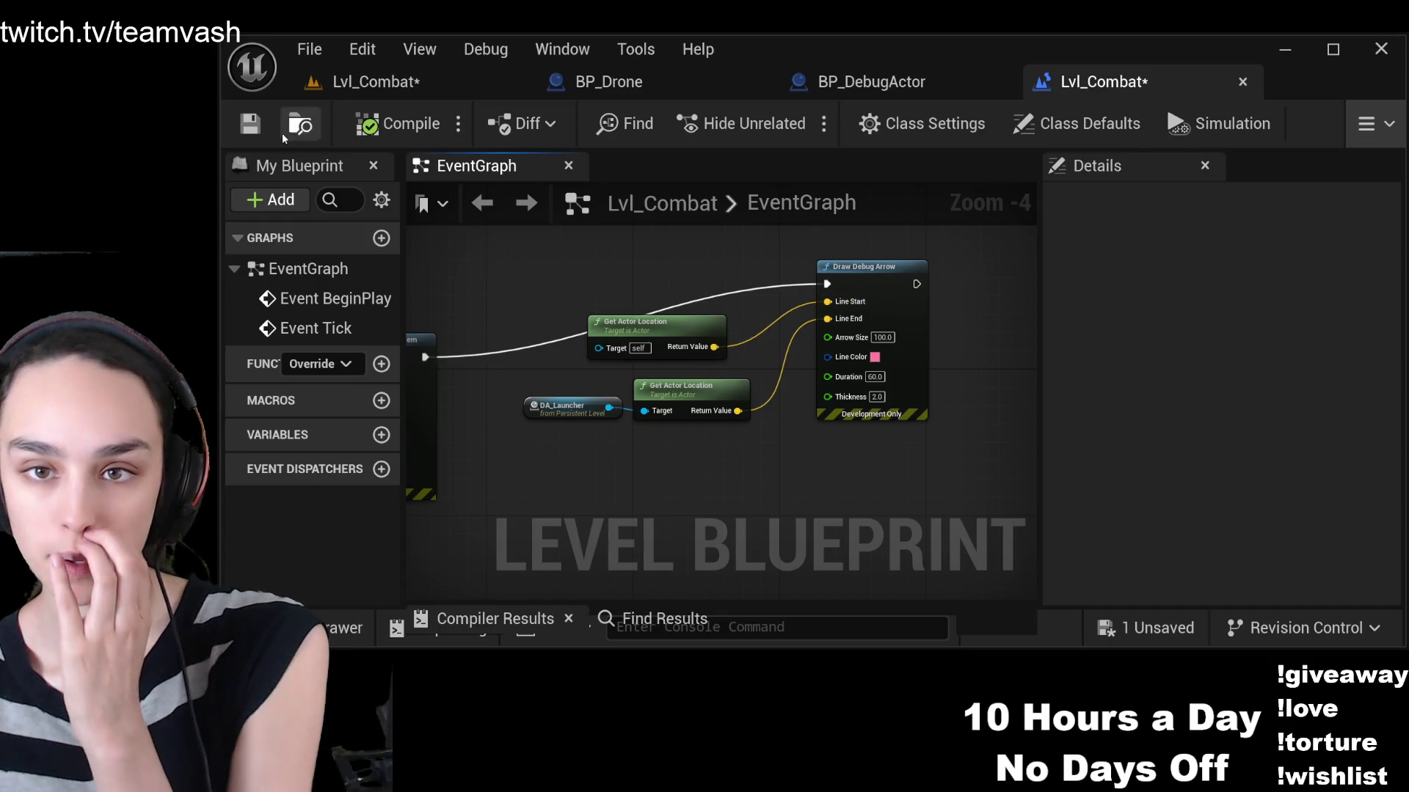
pyautogui.click(250, 126)
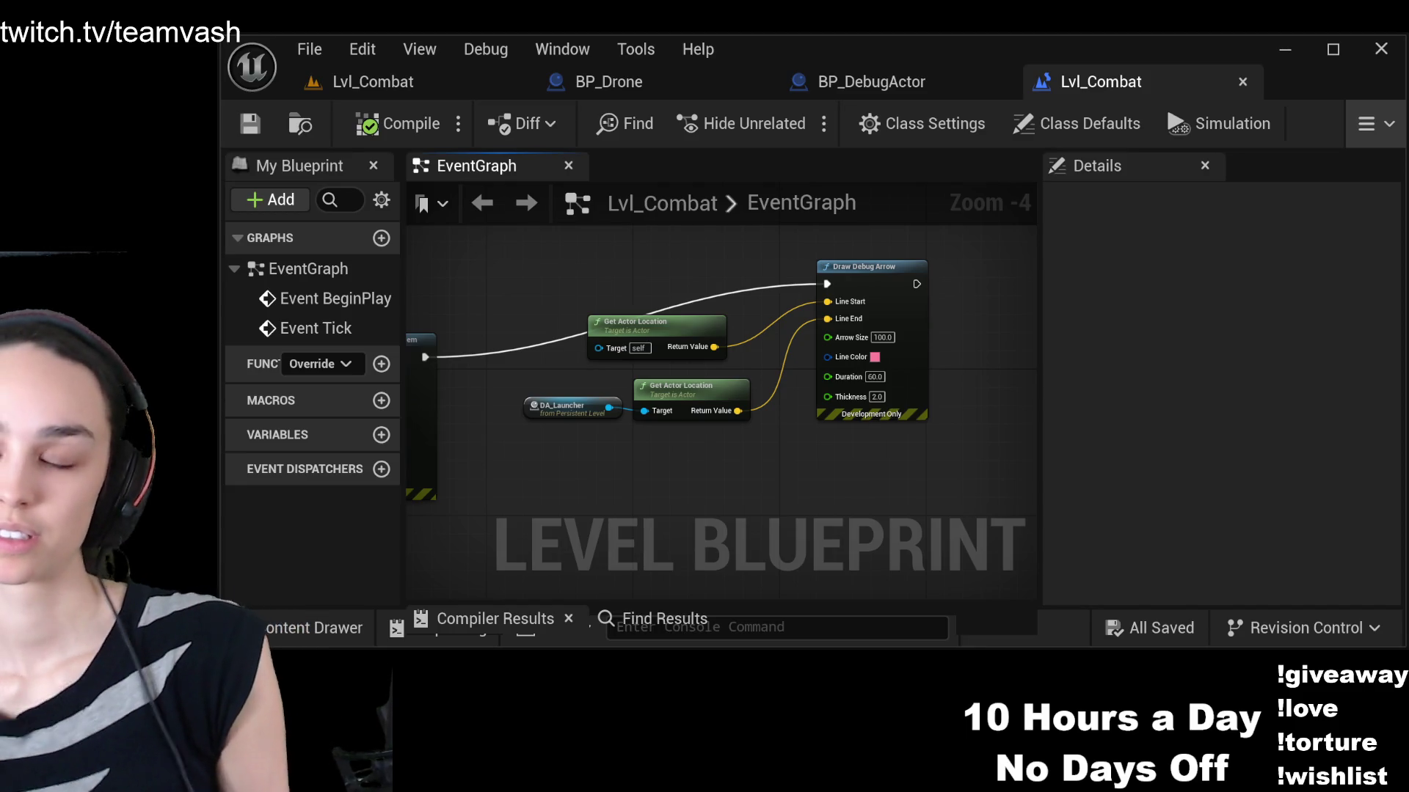
# Remove the extra upper Get Actor Location node and add a new blueprint variable
pyautogui.click(626, 321)
pyautogui.press('Delete')
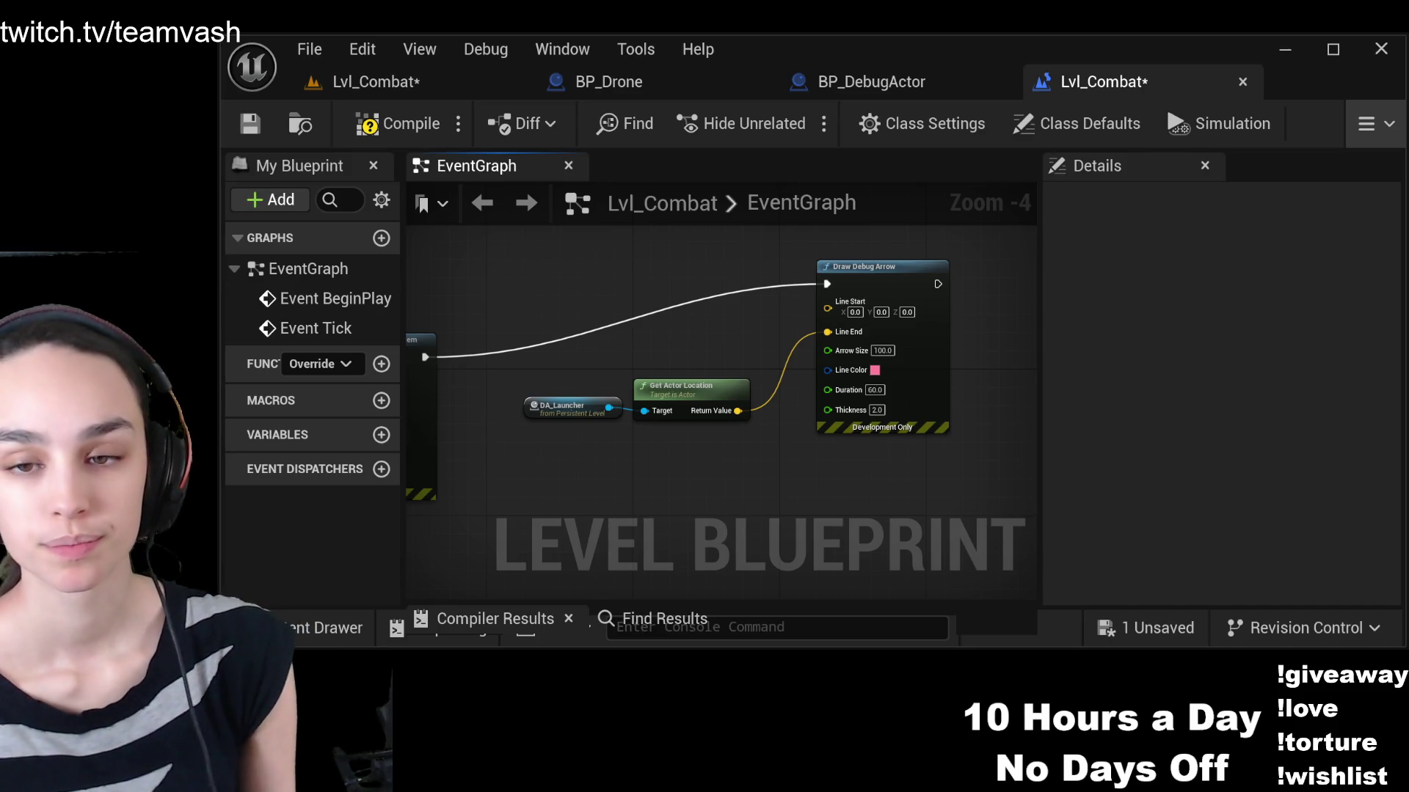
pyautogui.click(380, 435)
# Name the variable RocketTrajectory, make it a Vector, and compile
pyautogui.write('Rocket')
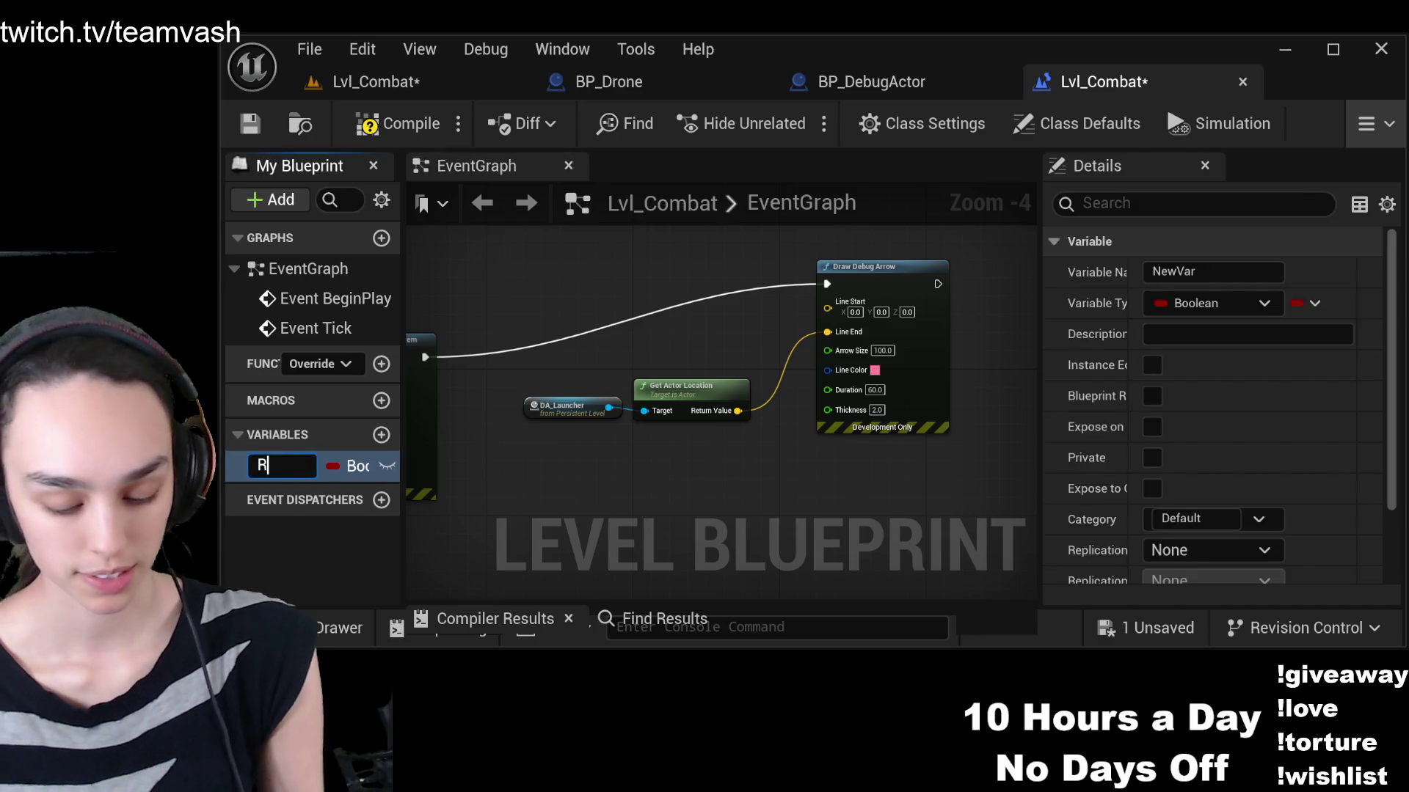
pyautogui.write('Trajectory')
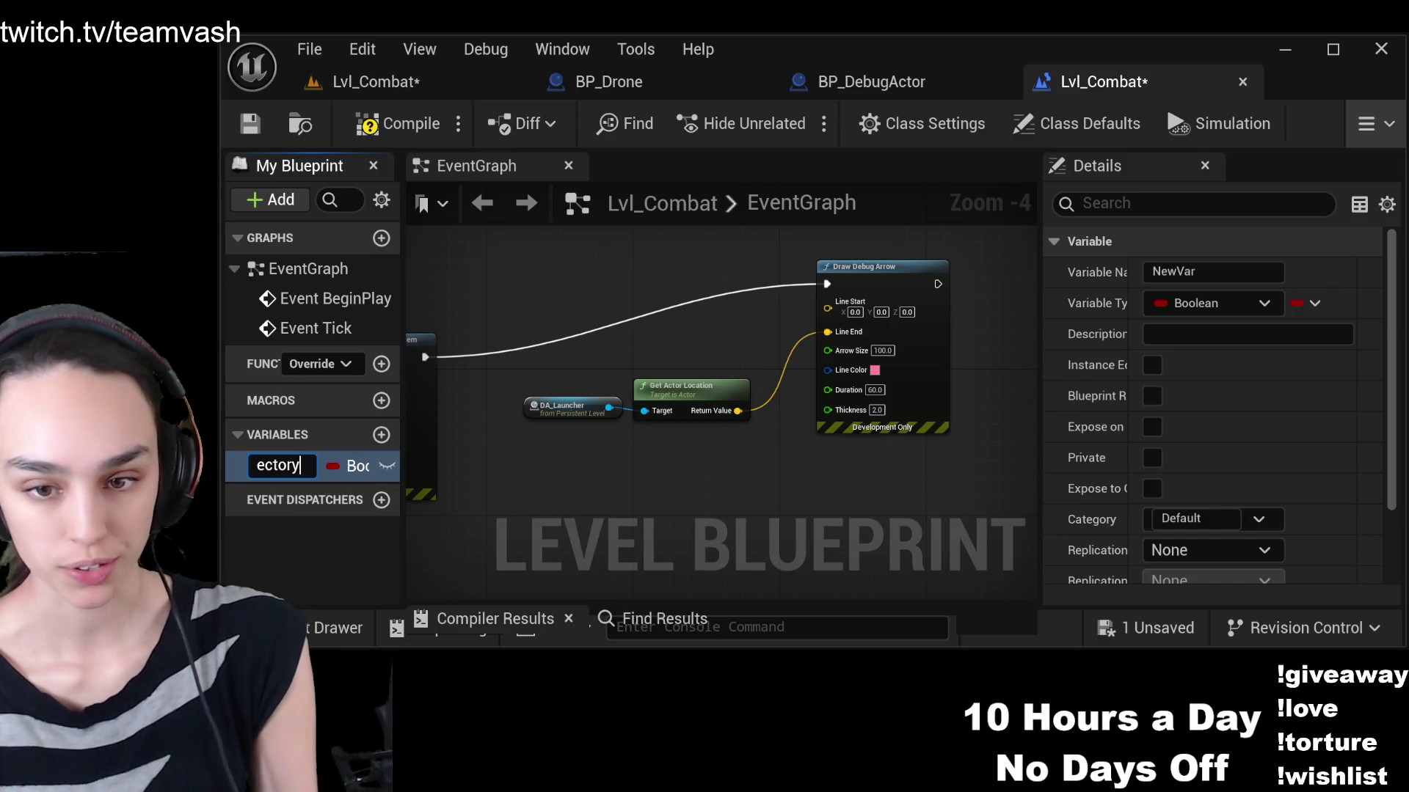
pyautogui.press('Return')
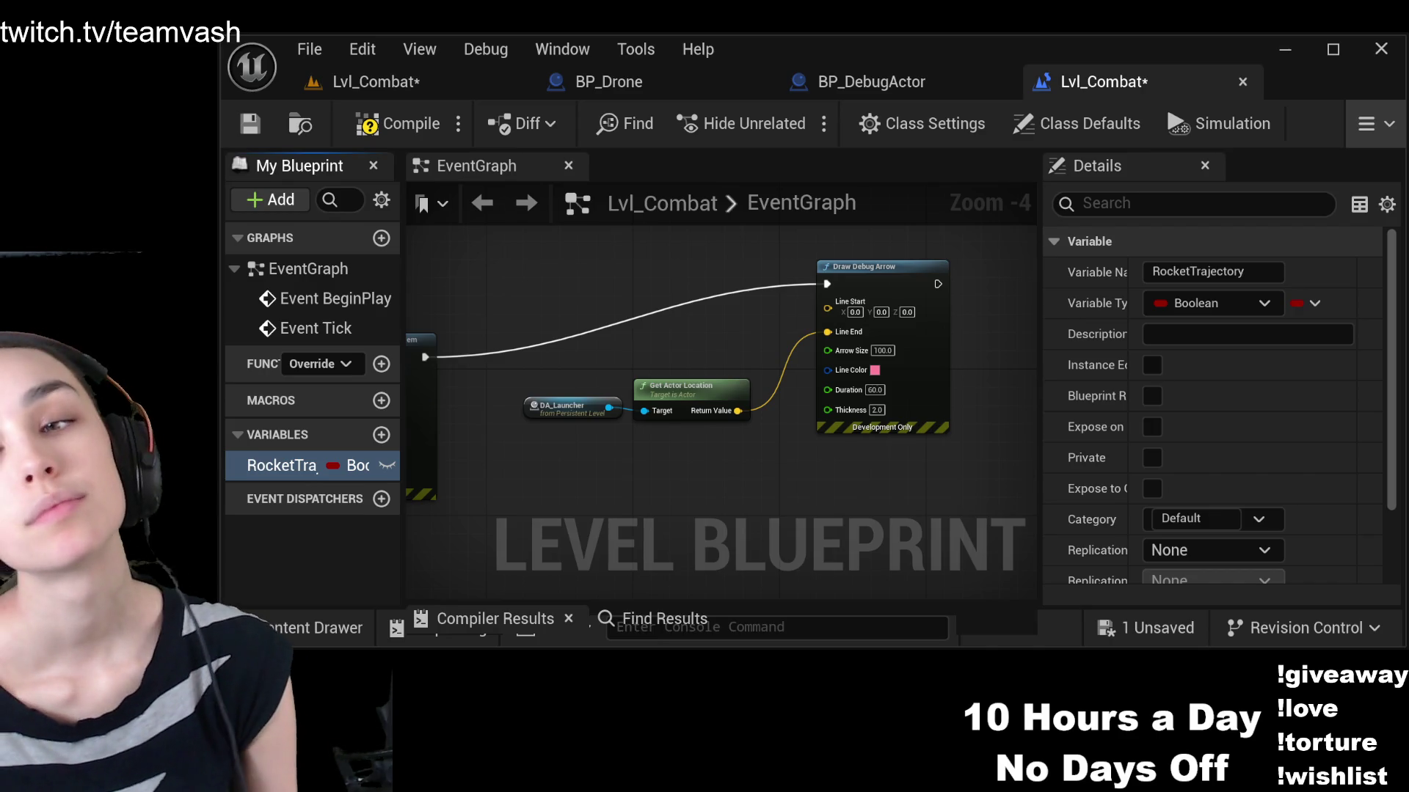
pyautogui.click(450, 473)
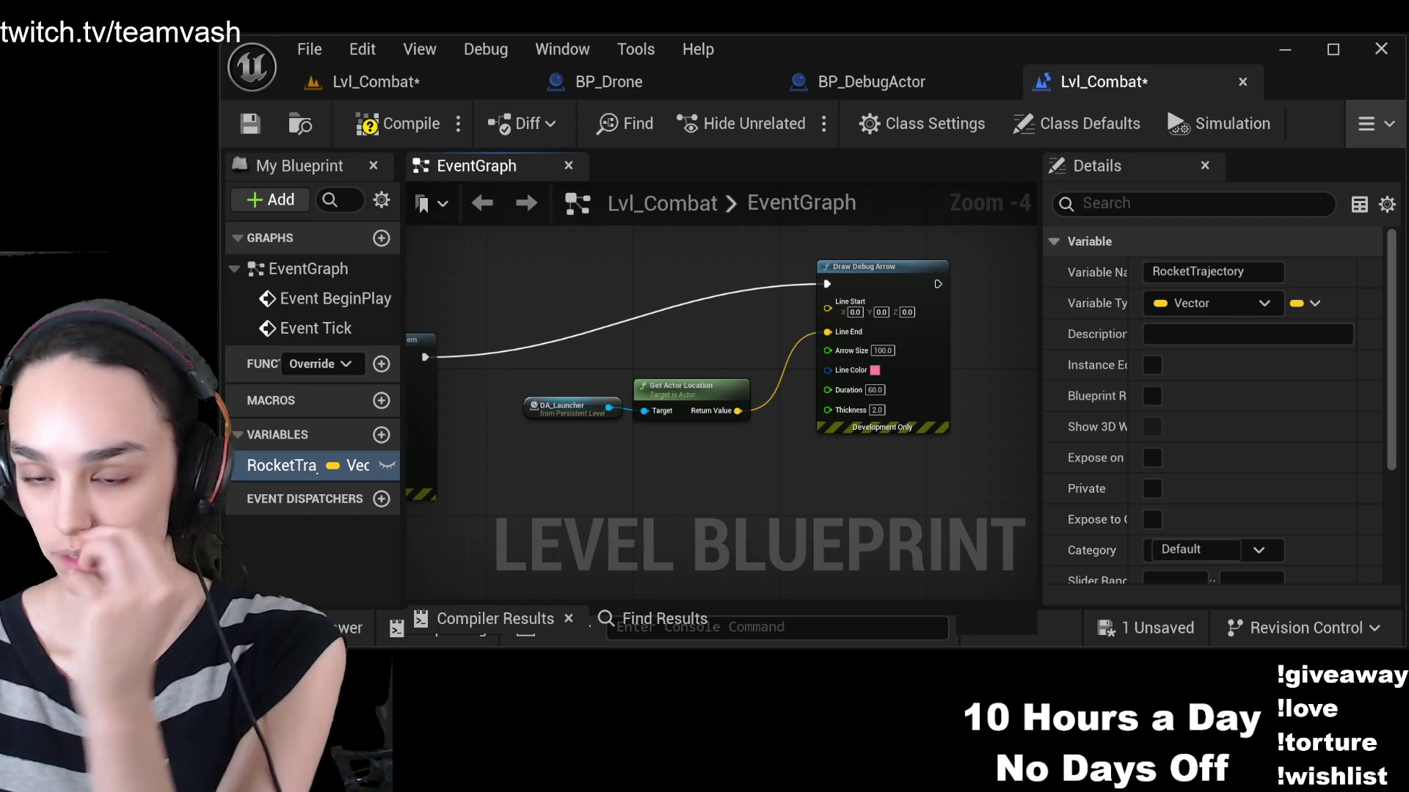
pyautogui.click(397, 123)
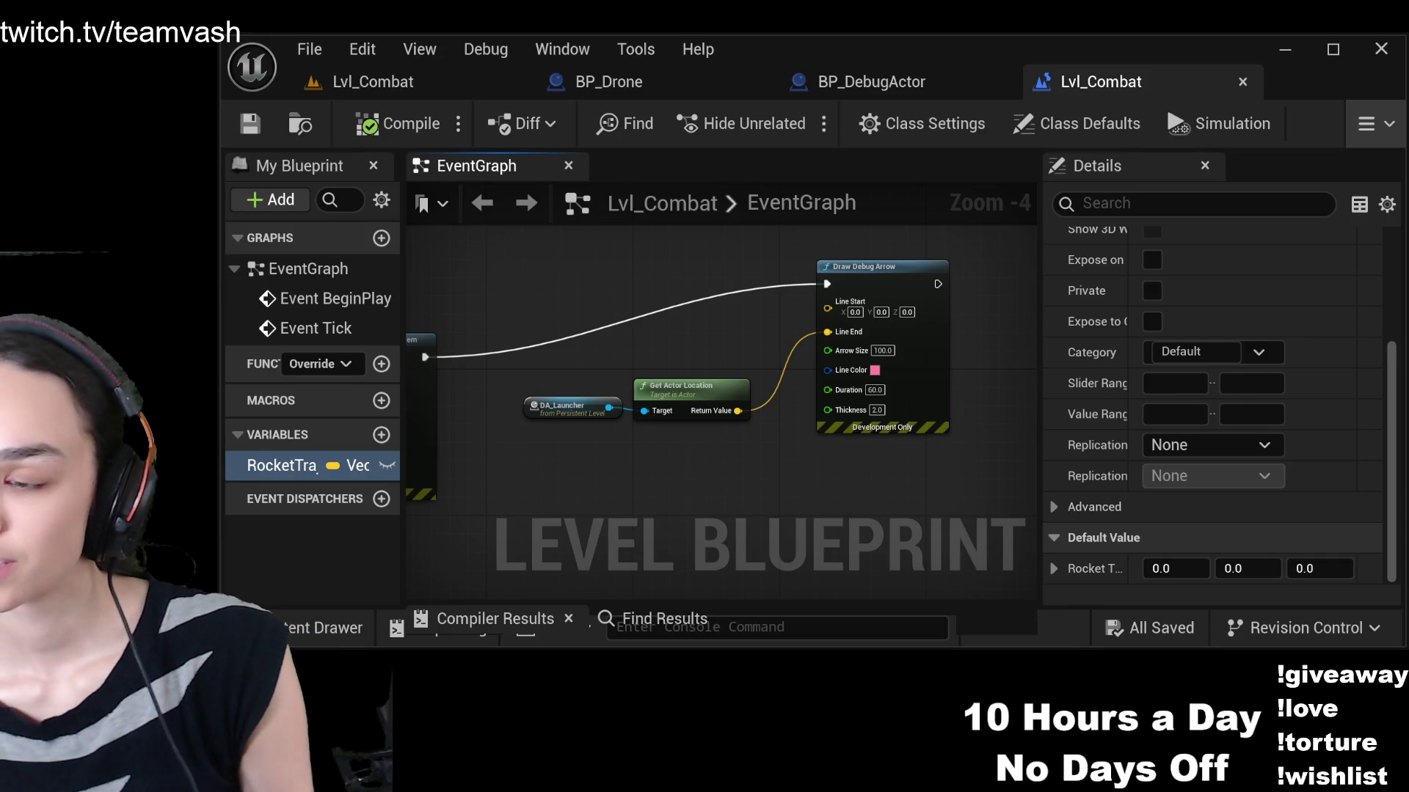
# Give RocketTrajectory a default of X 300, Z 200, then compile and save
pyautogui.click(1175, 569)
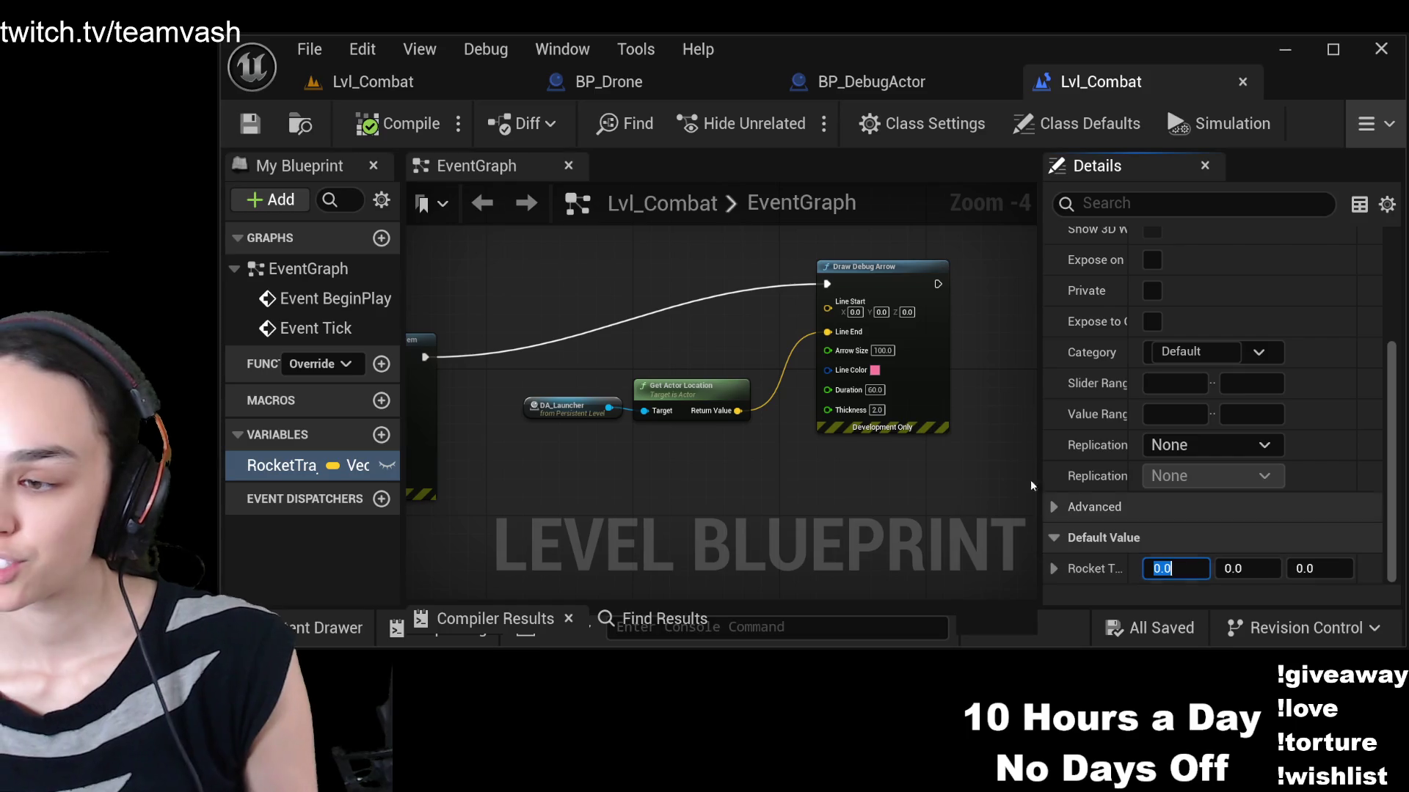
pyautogui.write('300')
pyautogui.press('Tab')
pyautogui.press('Tab')
pyautogui.write('200')
pyautogui.press('Return')
pyautogui.click(396, 123)
pyautogui.click(250, 124)
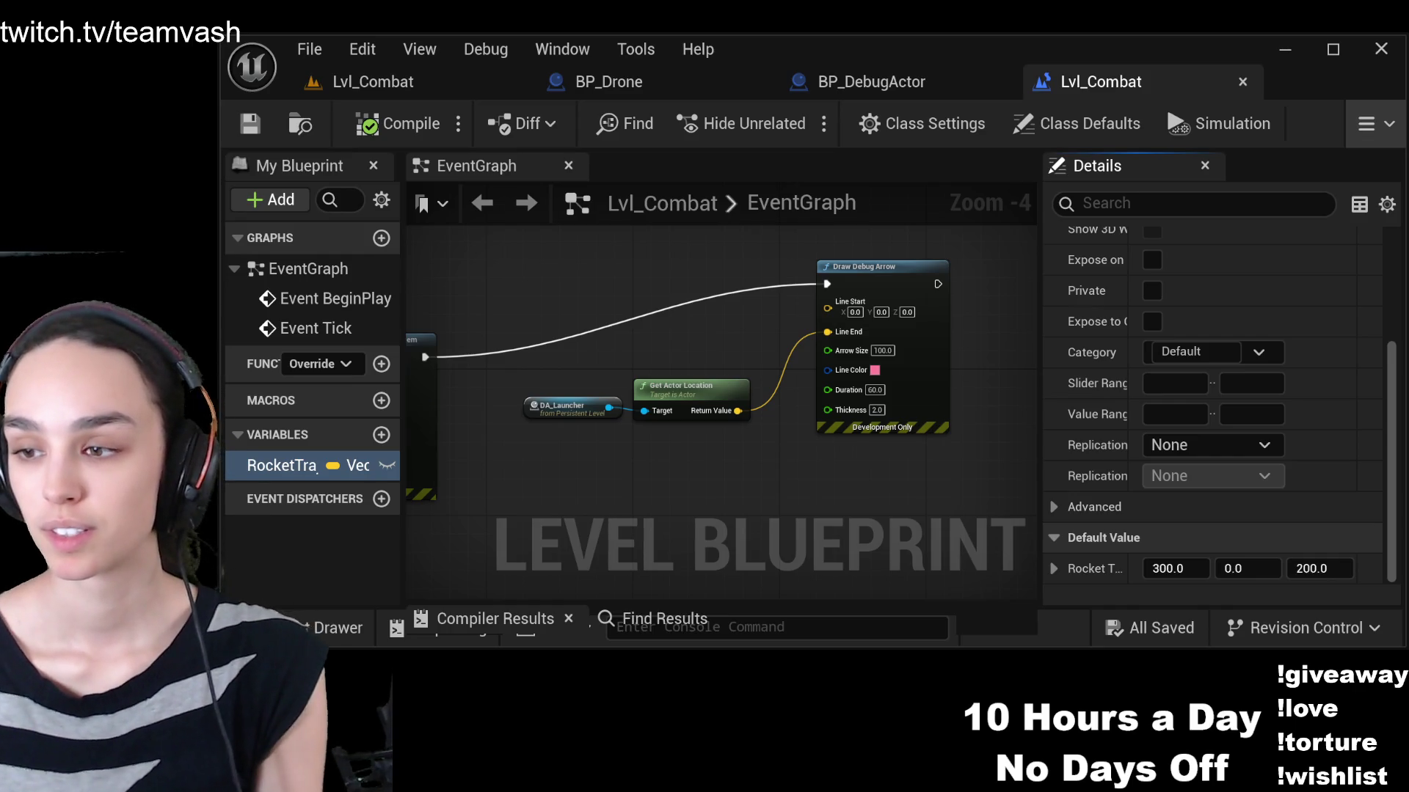
pyautogui.hotkey('ctrl', 'Tab')
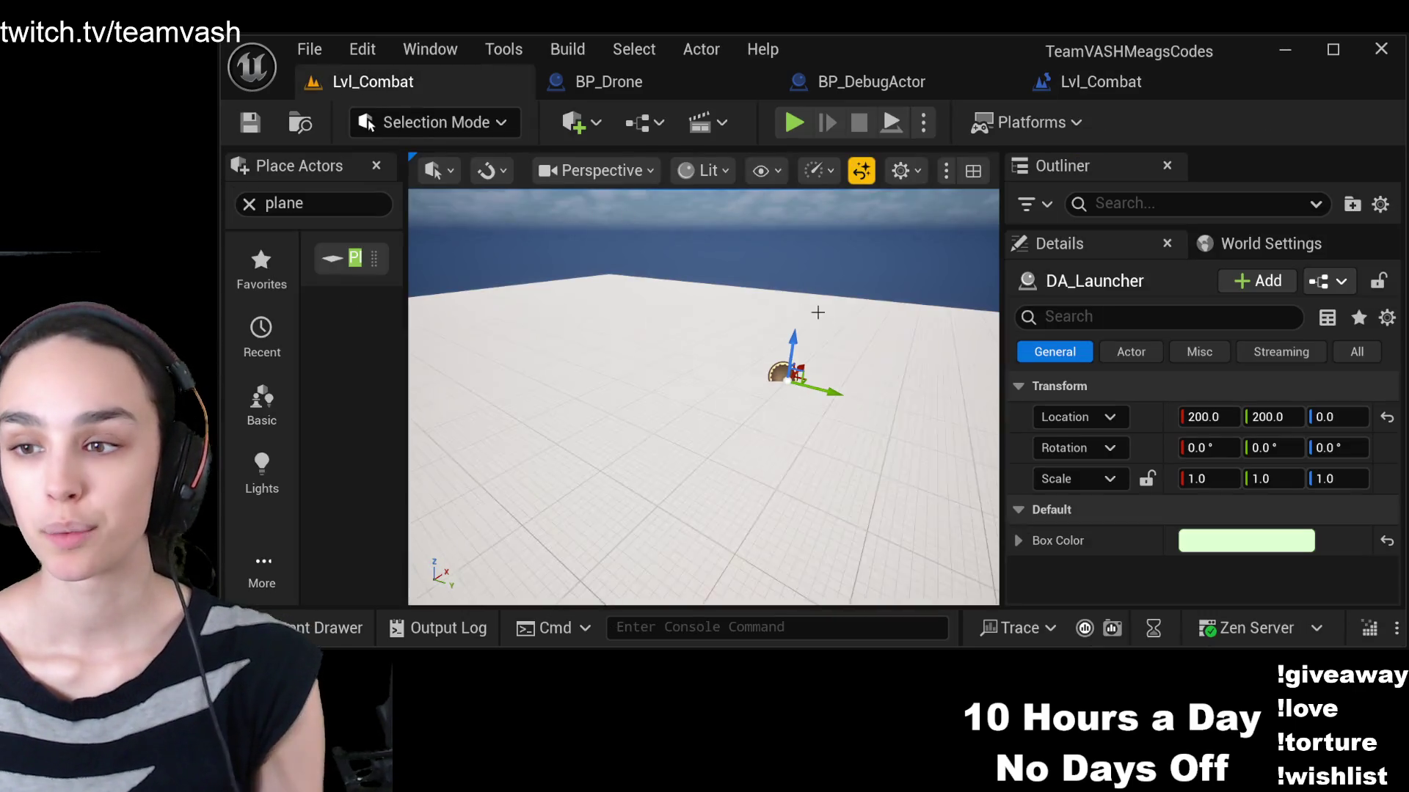
pyautogui.press('f')
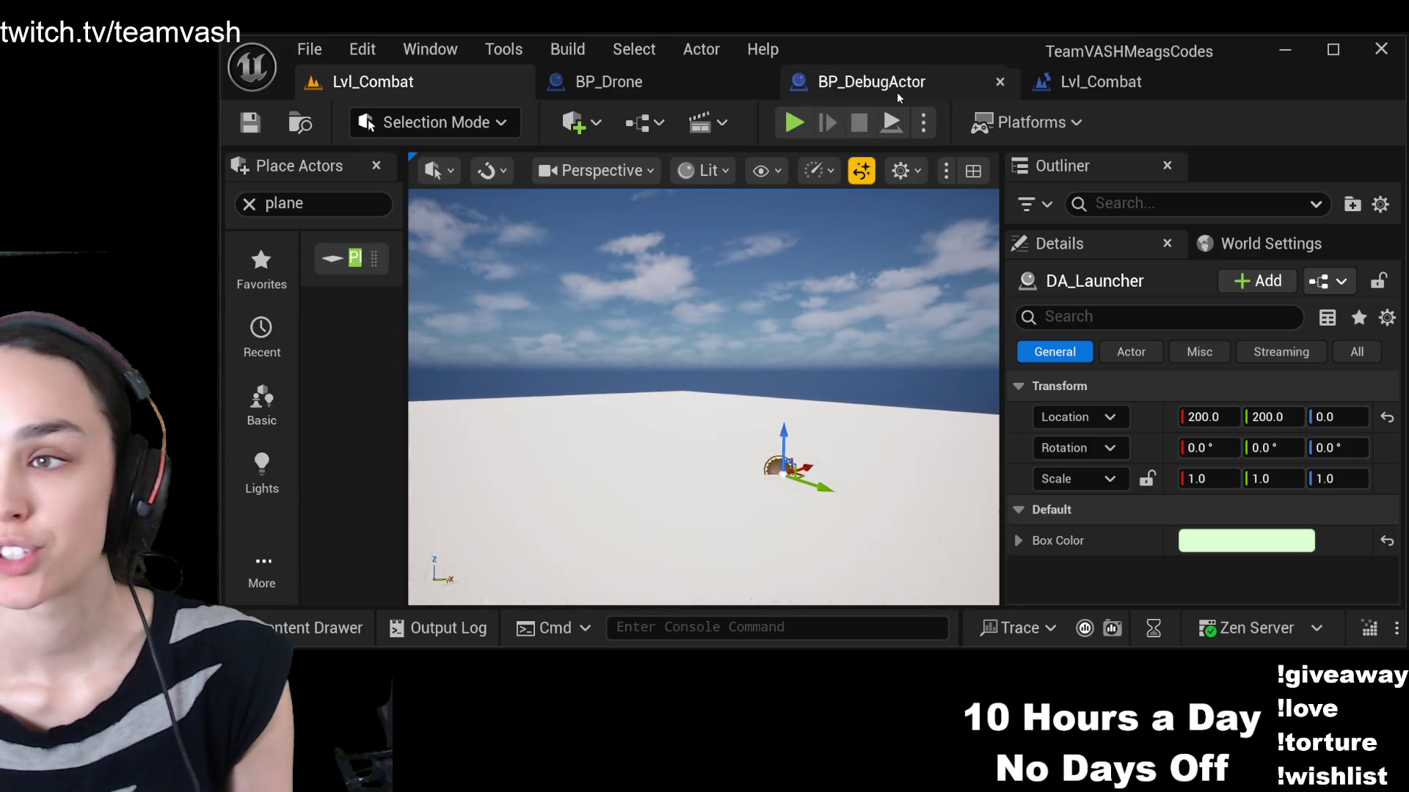
pyautogui.moveTo(503, 222); pyautogui.dragTo(616, 221)
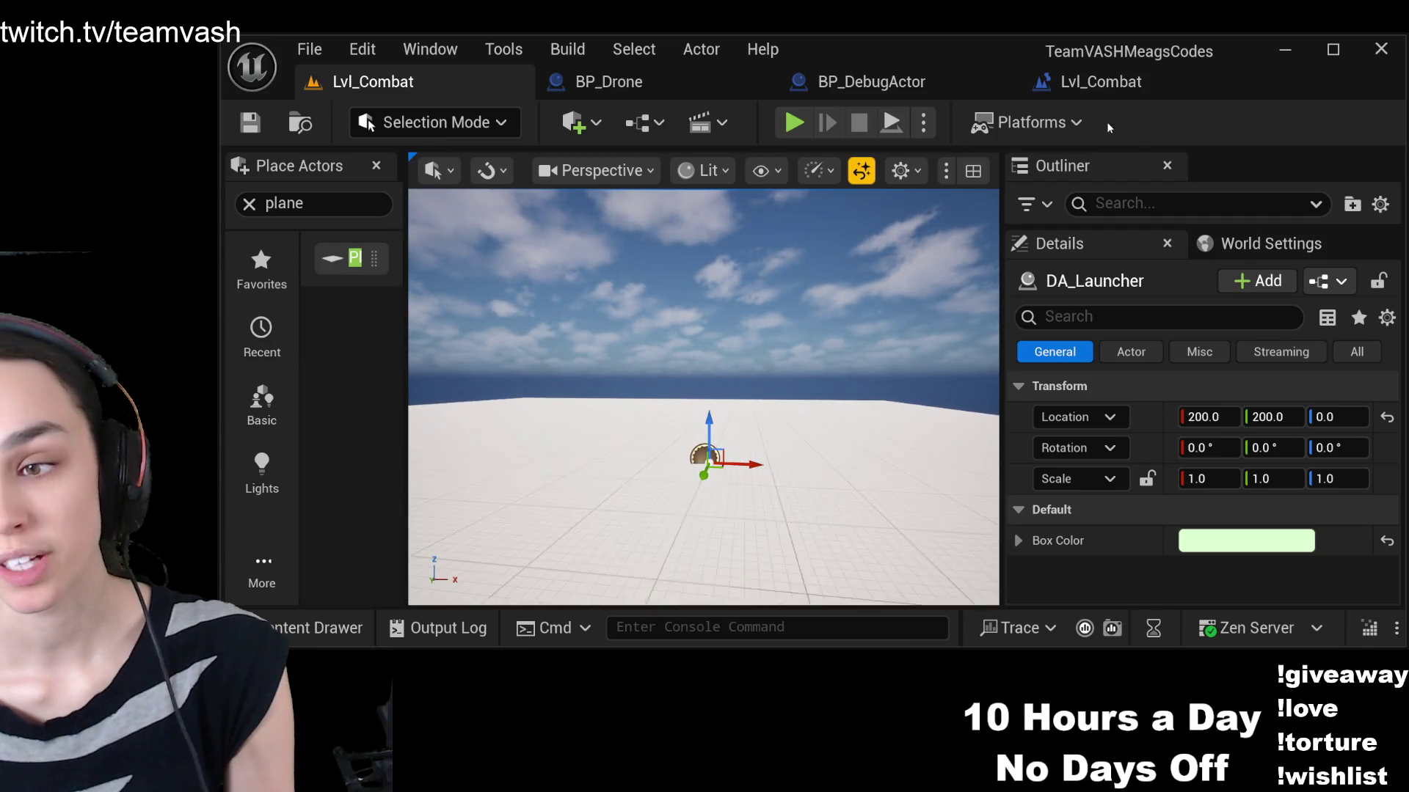
pyautogui.click(1093, 87)
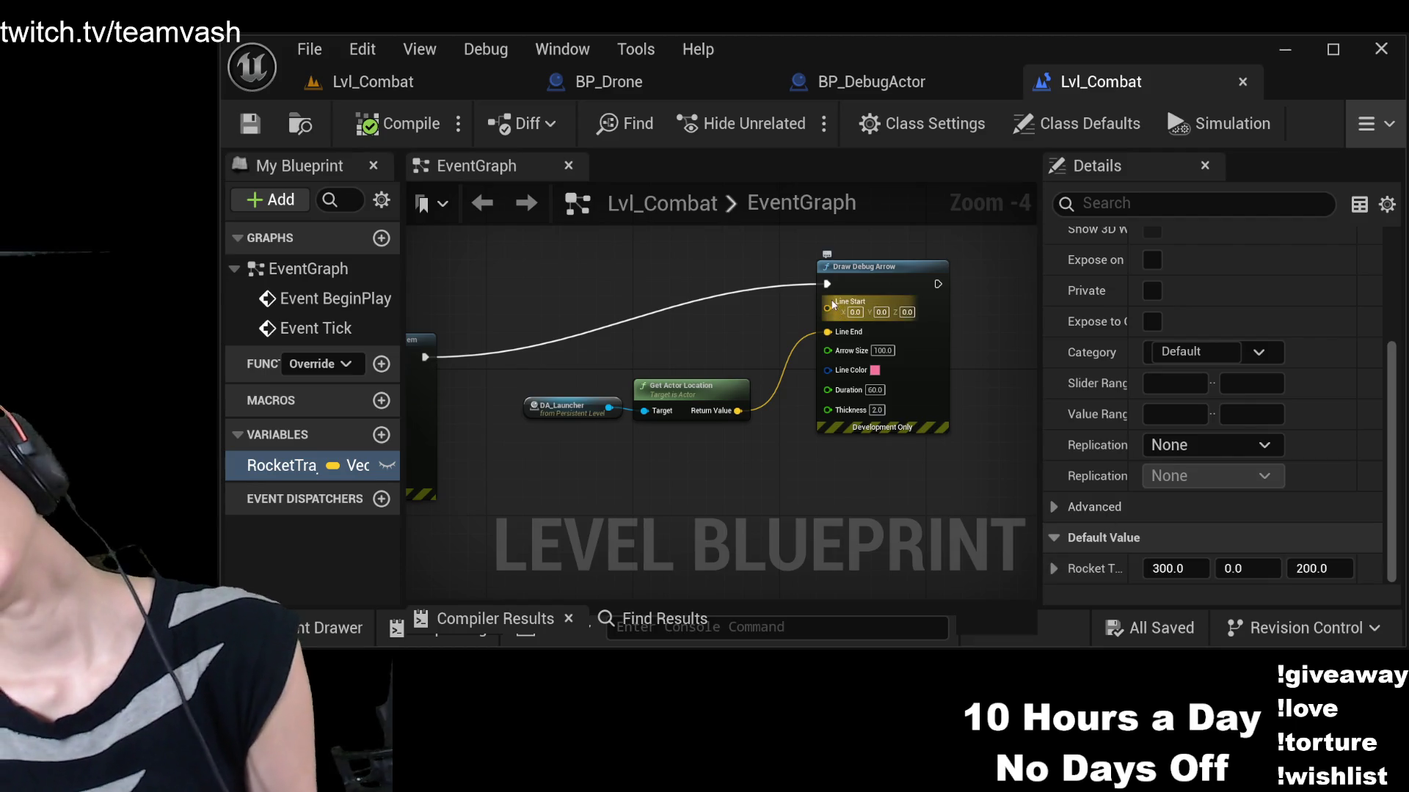
pyautogui.click(373, 81)
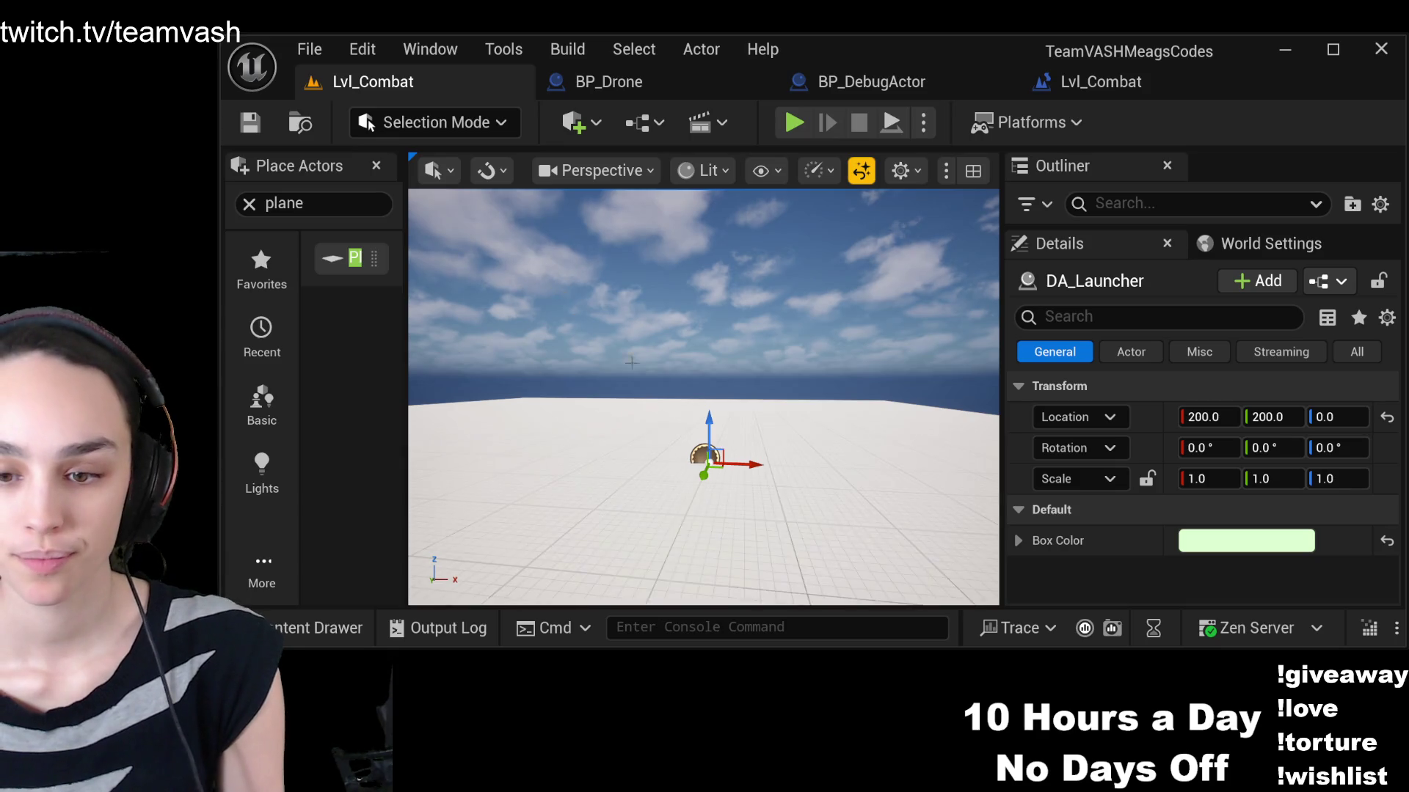
pyautogui.moveTo(671, 407)
pyautogui.mouseDown()
pyautogui.moveTo(631, 408)
pyautogui.moveTo(683, 404)
pyautogui.moveTo(666, 411)
pyautogui.mouseUp()
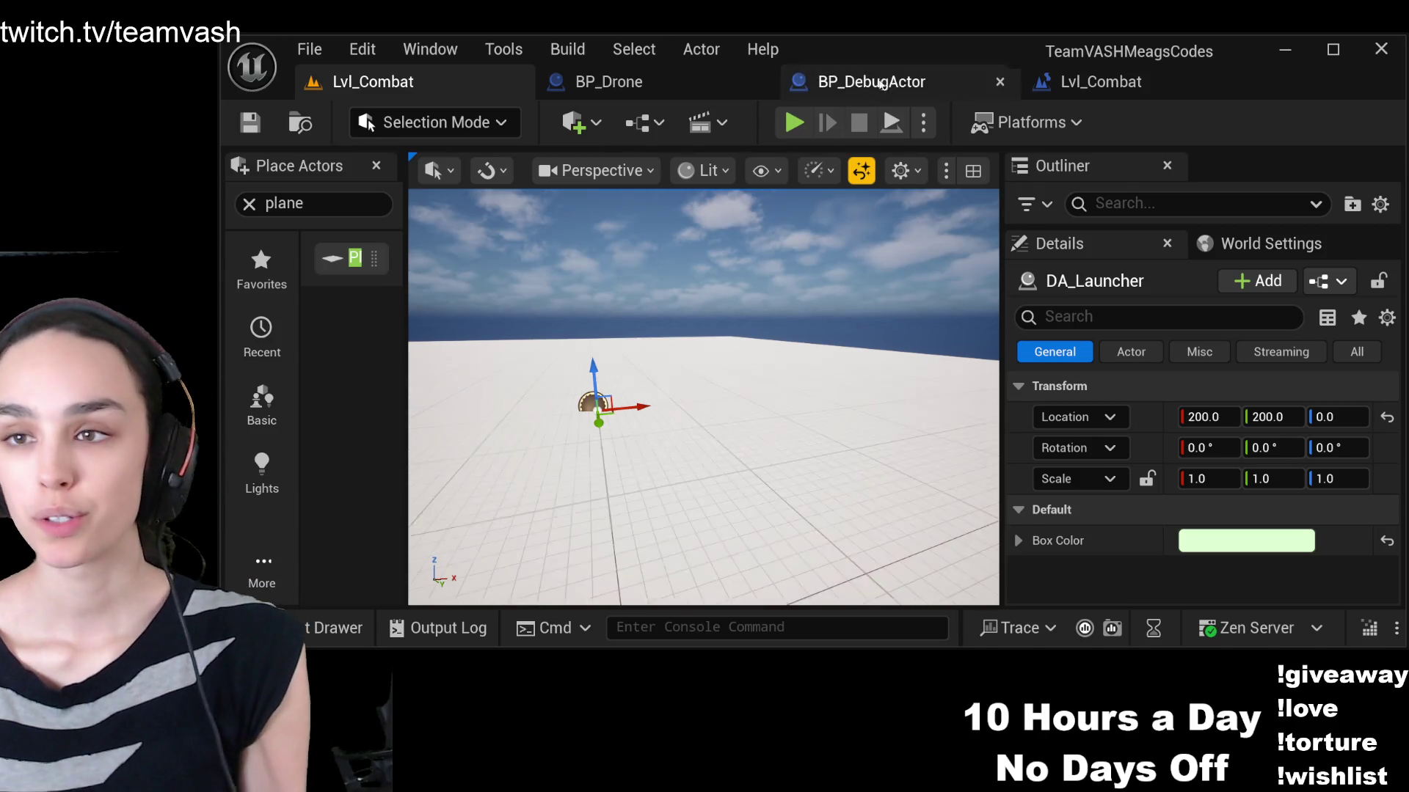
pyautogui.click(1115, 81)
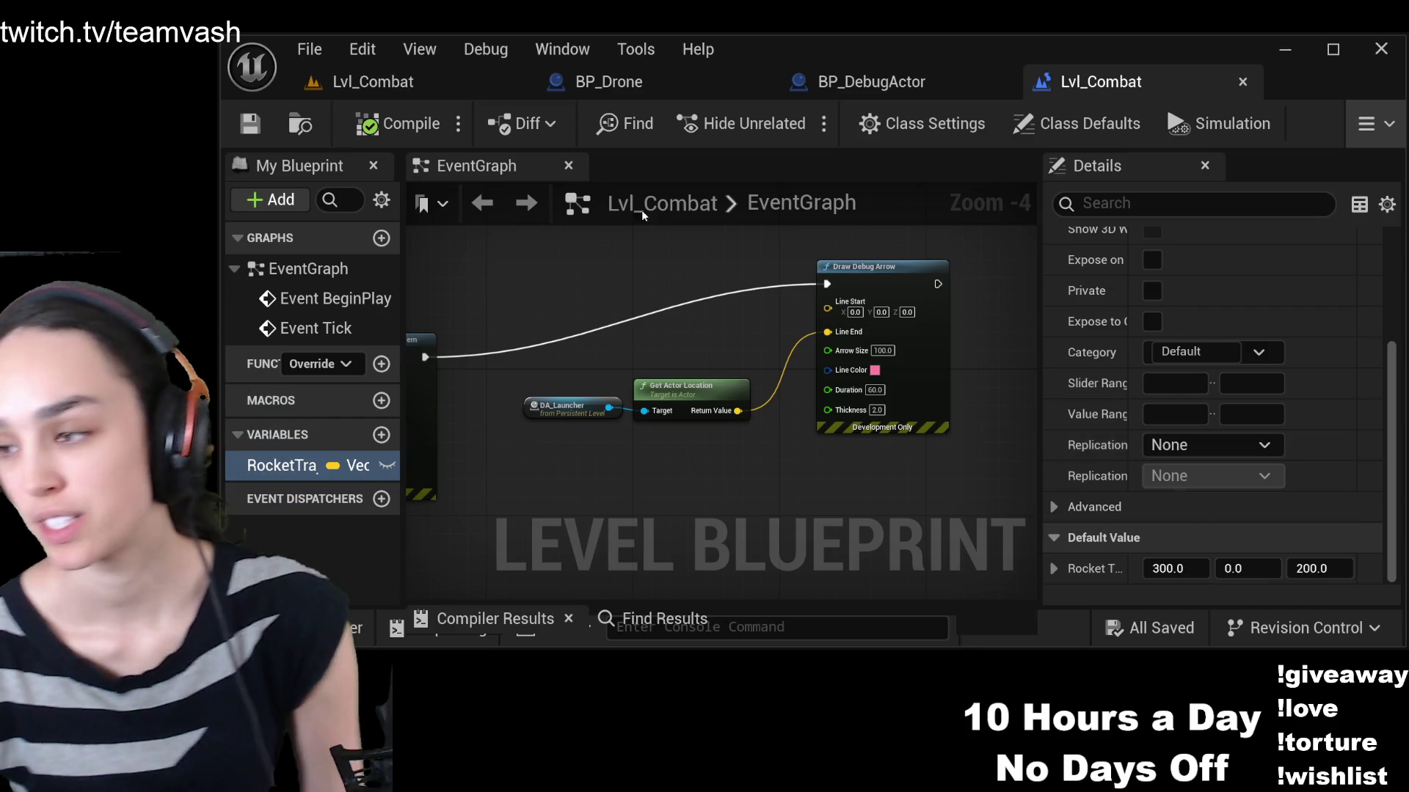
pyautogui.click(360, 82)
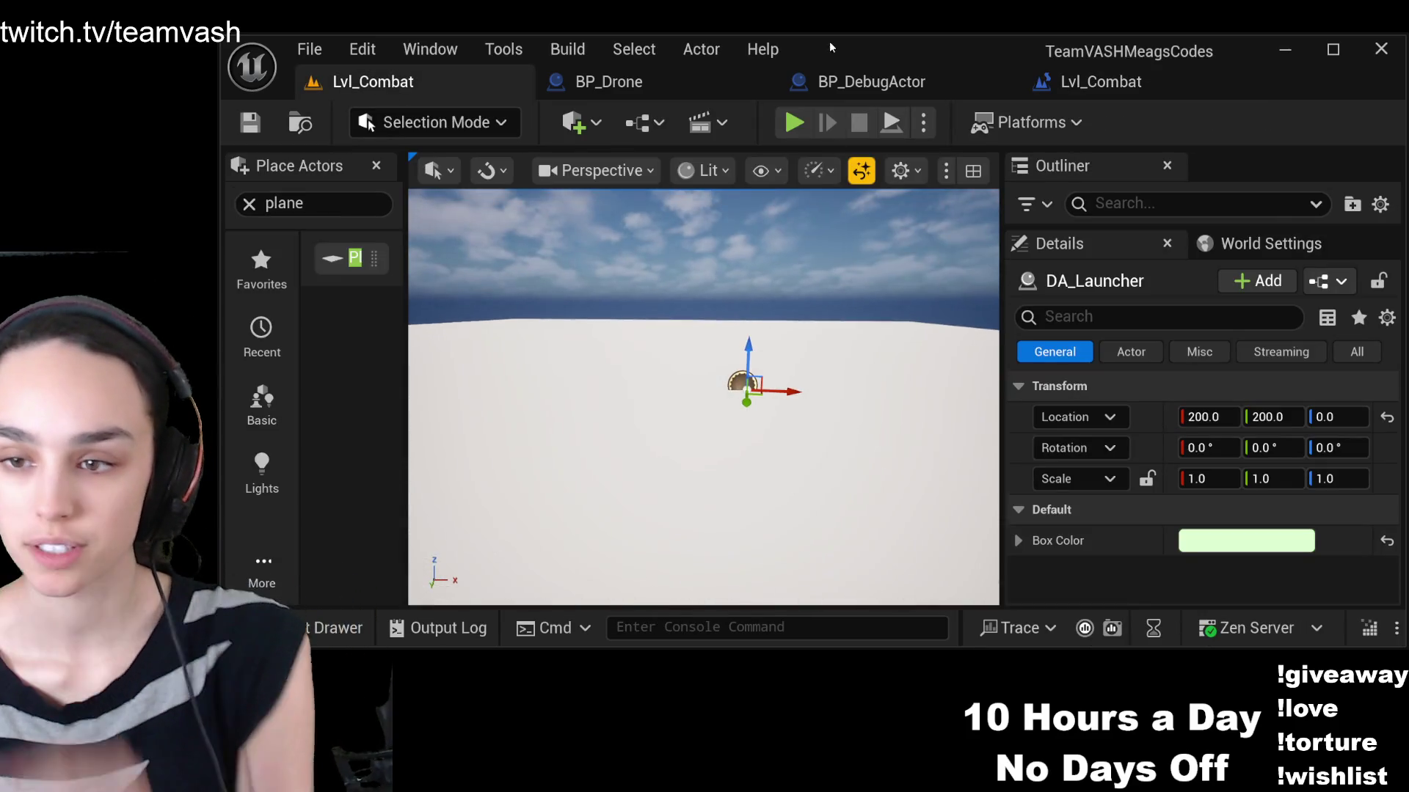
pyautogui.click(793, 123)
# Eject from the player and fly the free camera around the debug axes and red arrow
pyautogui.click(892, 123)
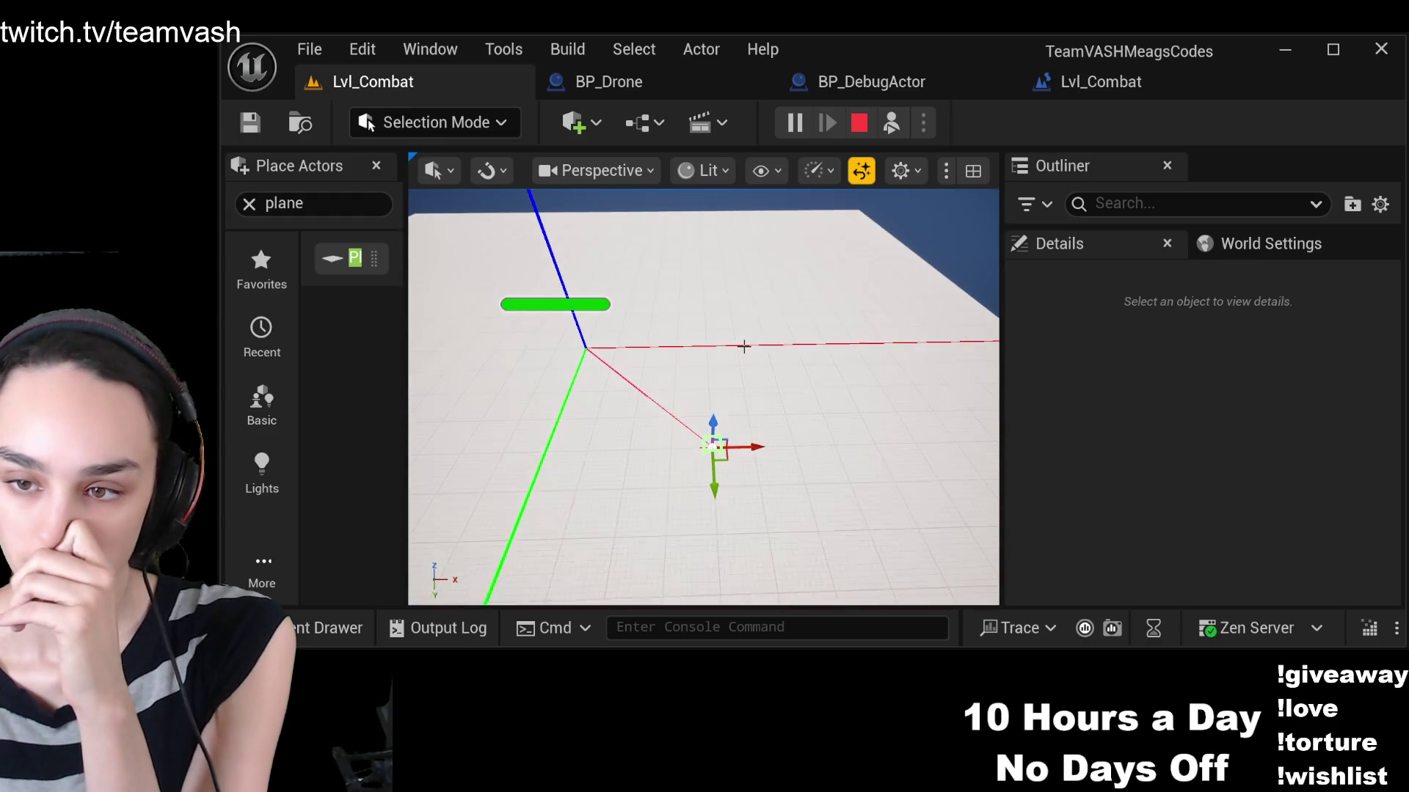
pyautogui.click(746, 279)
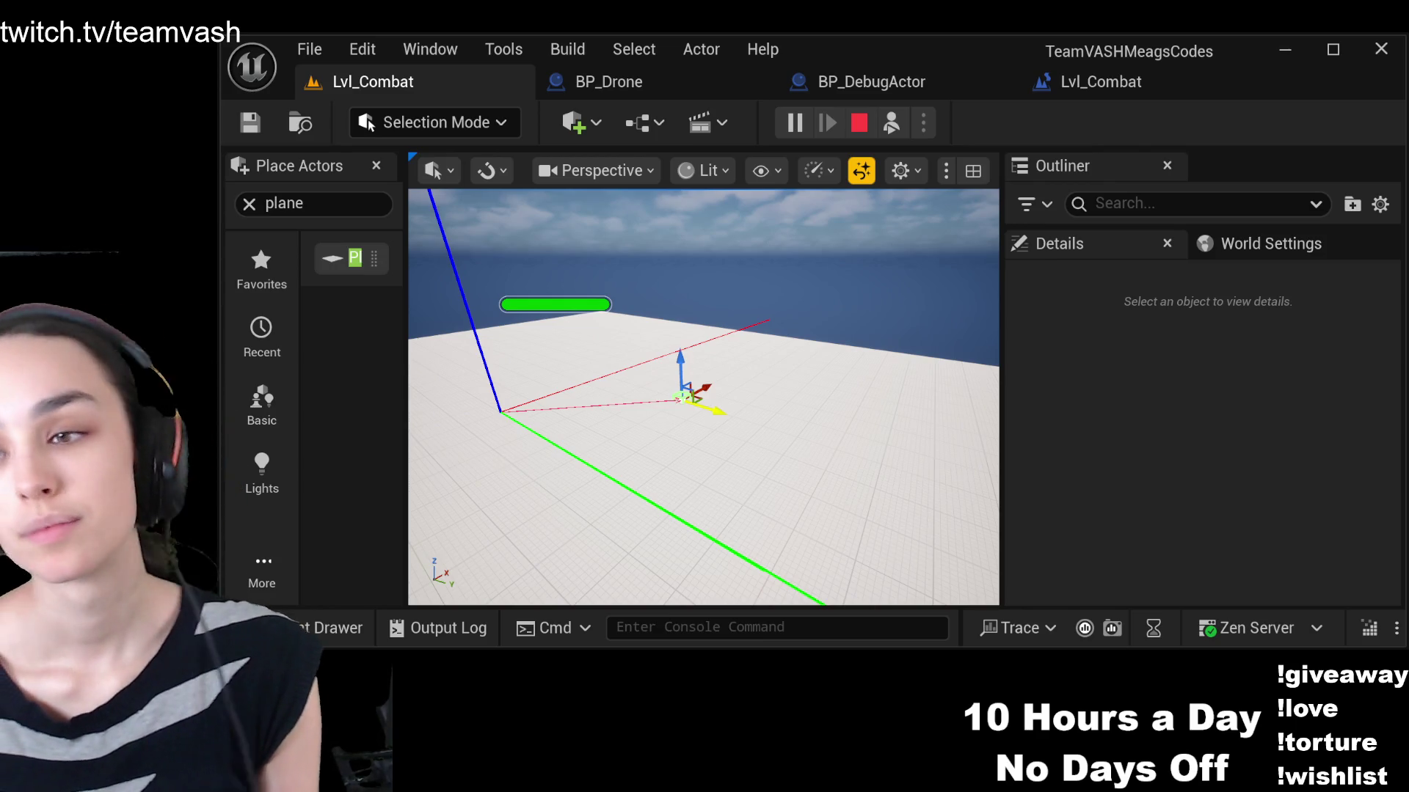
pyautogui.click(1047, 76)
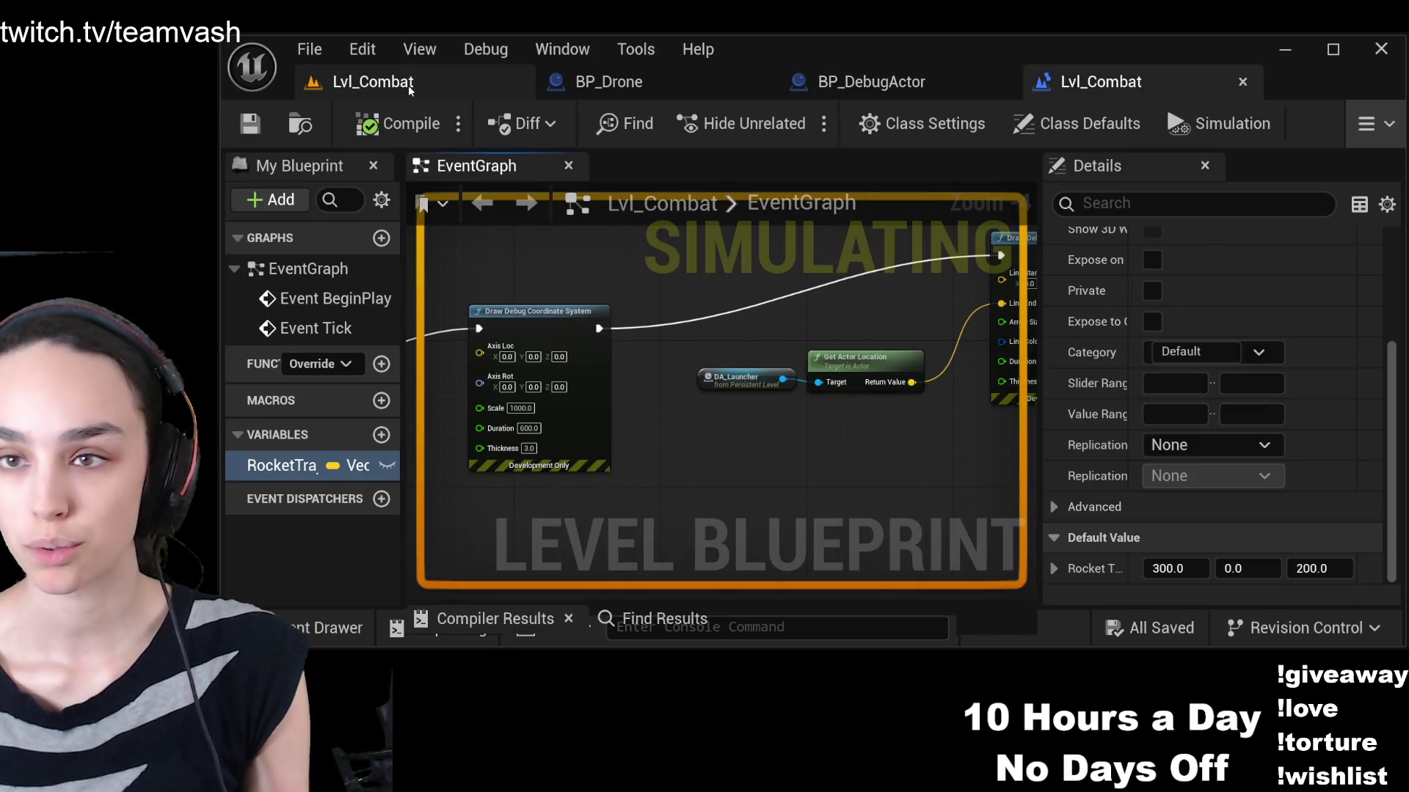
# Add a Sequence node above BeginPlay and connect Event BeginPlay into it
pyautogui.click(372, 82)
pyautogui.click(1093, 81)
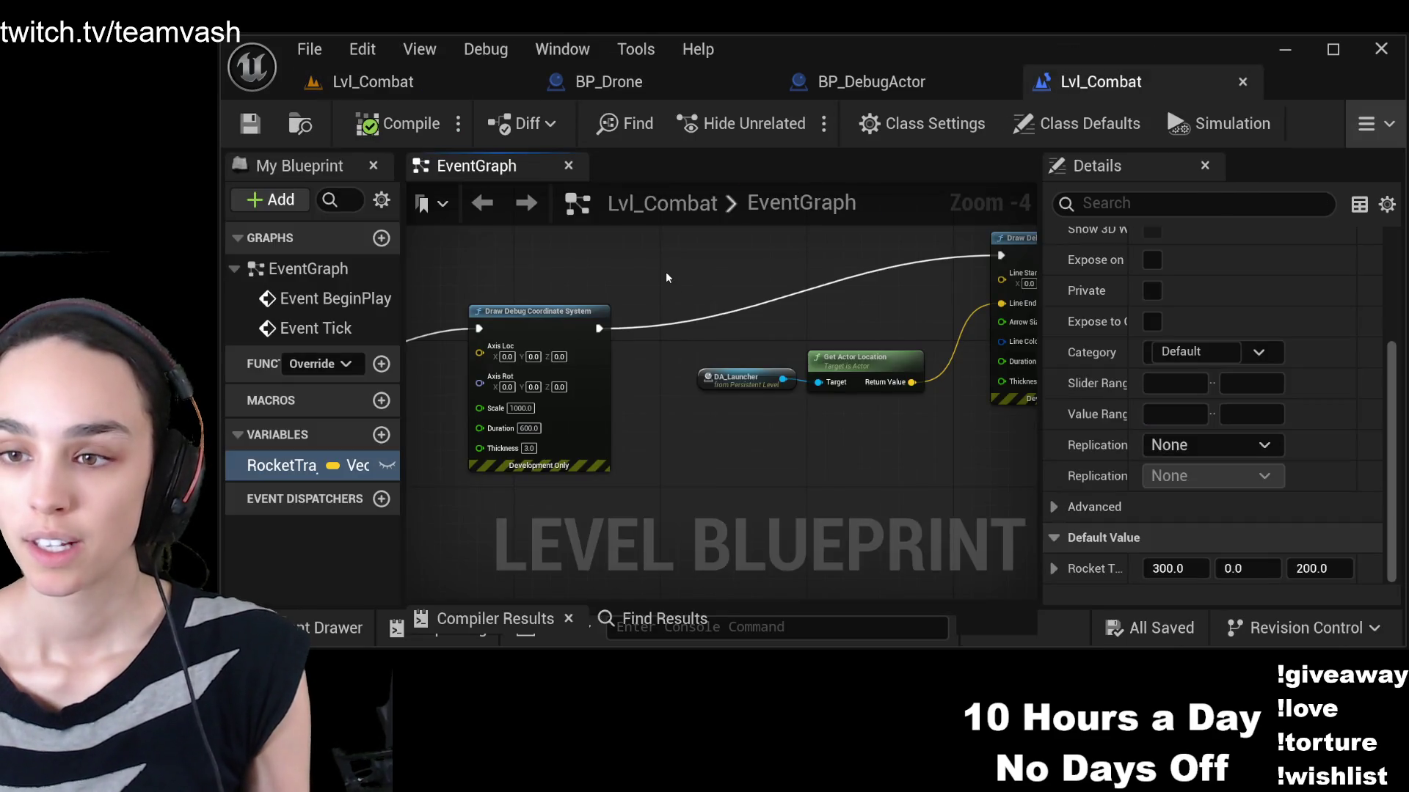
pyautogui.moveTo(650, 285)
pyautogui.mouseDown()
pyautogui.moveTo(686, 484)
pyautogui.moveTo(697, 411)
pyautogui.moveTo(759, 387)
pyautogui.mouseUp()
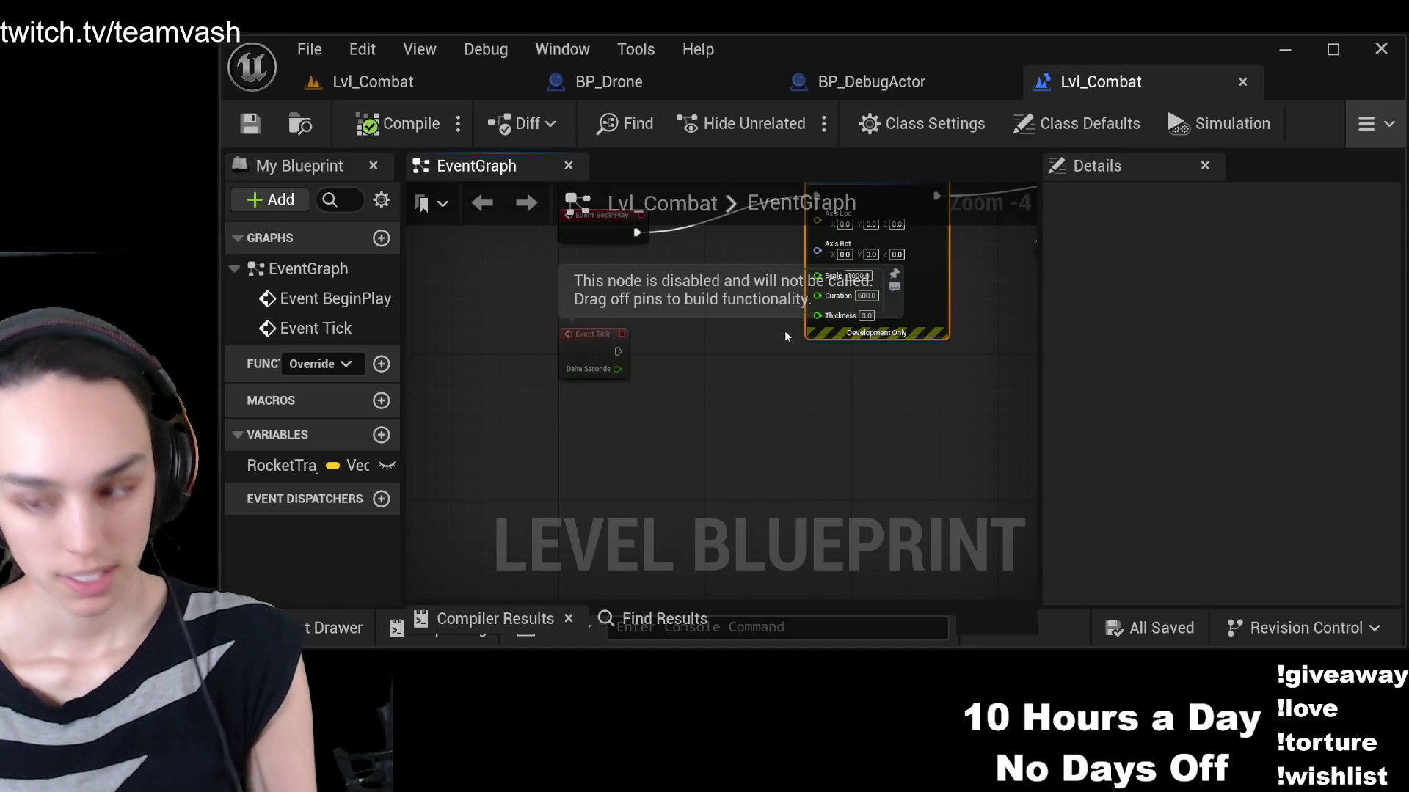
pyautogui.click(755, 385)
pyautogui.moveTo(764, 349)
pyautogui.mouseDown()
pyautogui.moveTo(709, 477)
pyautogui.moveTo(650, 213)
pyautogui.moveTo(660, 262)
pyautogui.mouseUp()
pyautogui.keyDown('alt'); pyautogui.click(580, 360); pyautogui.keyUp('alt')
pyautogui.moveTo(581, 360); pyautogui.dragTo(652, 278)
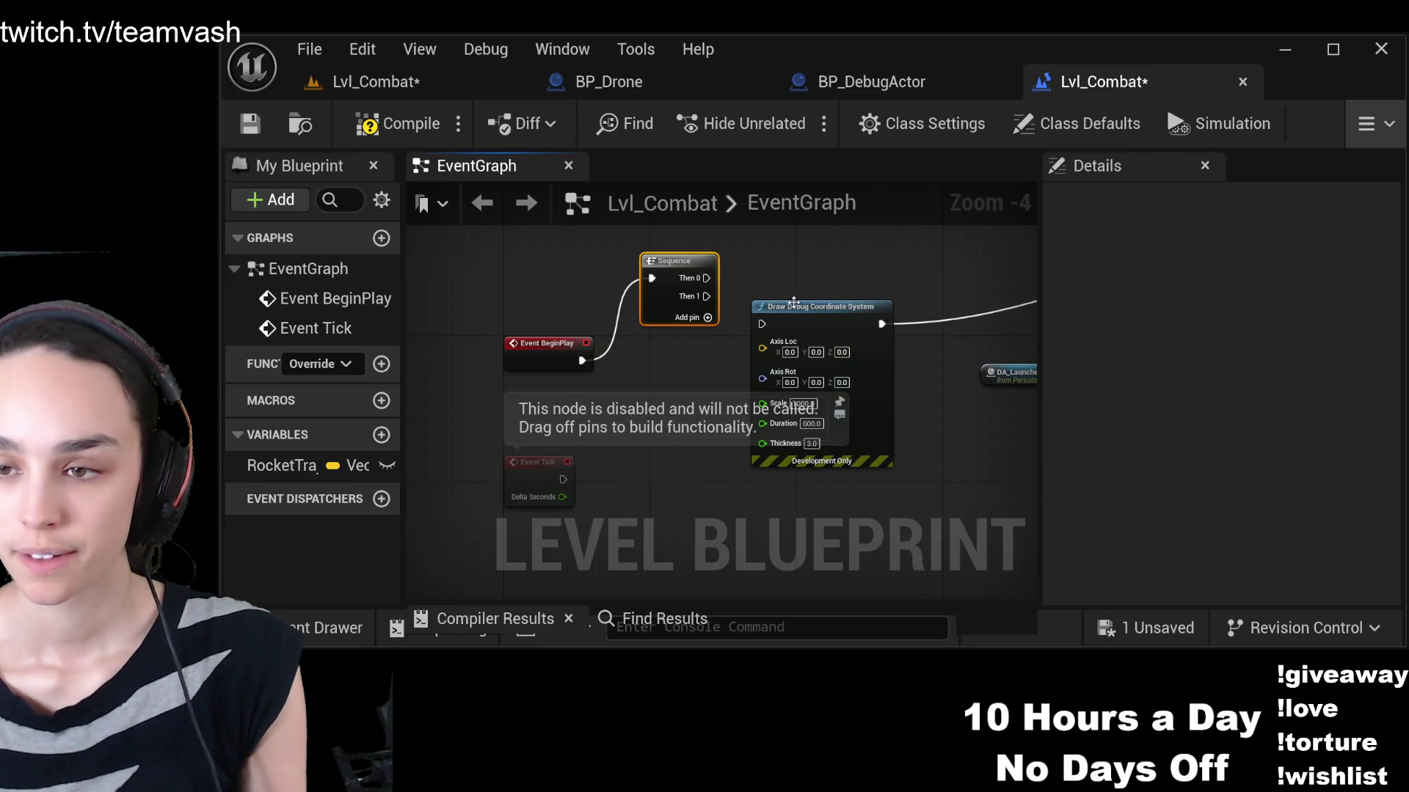
# Wire Sequence Then 0 into Draw Debug Coordinate System and tidy the node layout
pyautogui.moveTo(707, 278); pyautogui.dragTo(762, 323)
pyautogui.moveTo(674, 261); pyautogui.dragTo(673, 316)
pyautogui.moveTo(964, 422); pyautogui.dragTo(854, 427)
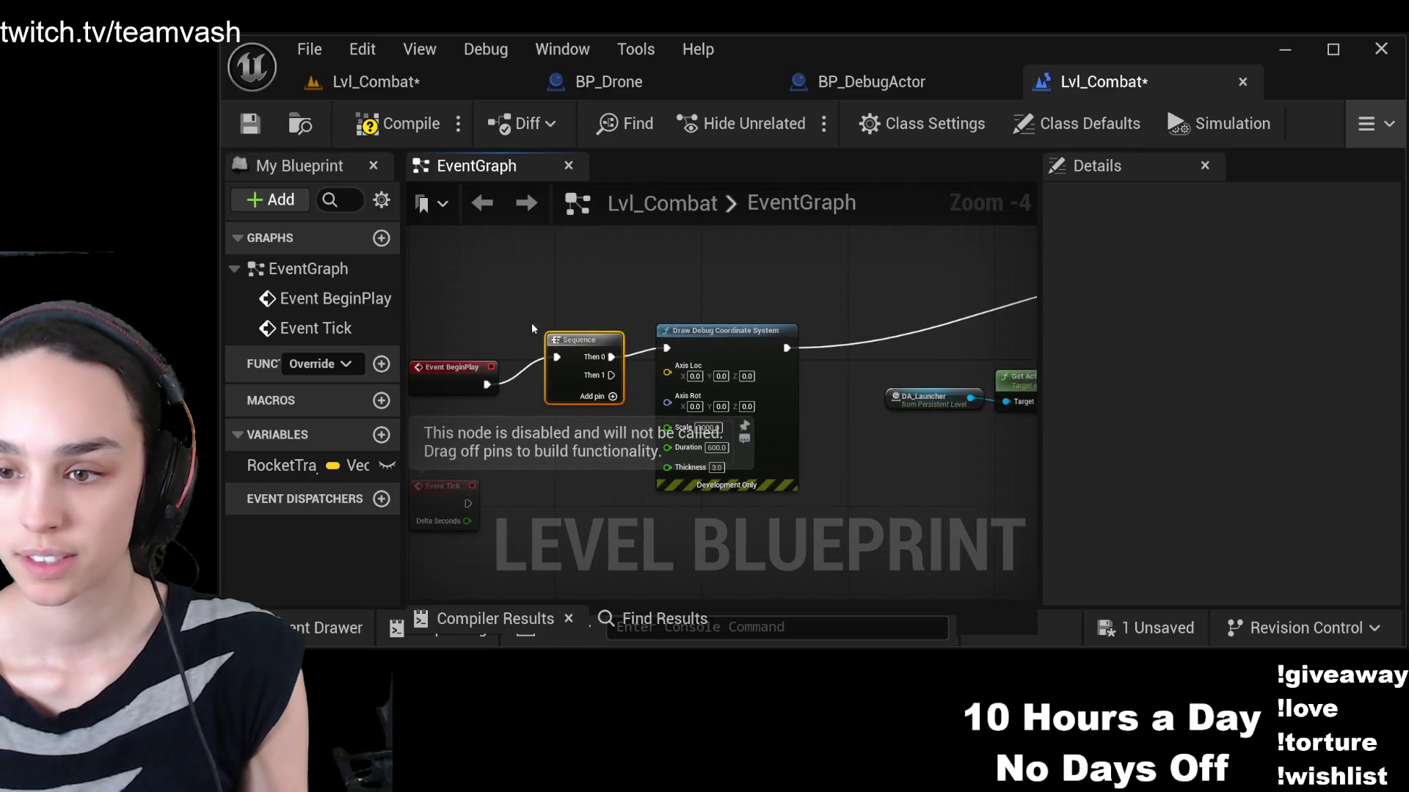
pyautogui.moveTo(591, 502)
pyautogui.mouseDown()
pyautogui.moveTo(669, 443)
pyautogui.moveTo(650, 494)
pyautogui.moveTo(596, 405)
pyautogui.mouseUp()
pyautogui.scroll(-2, 697, 411)
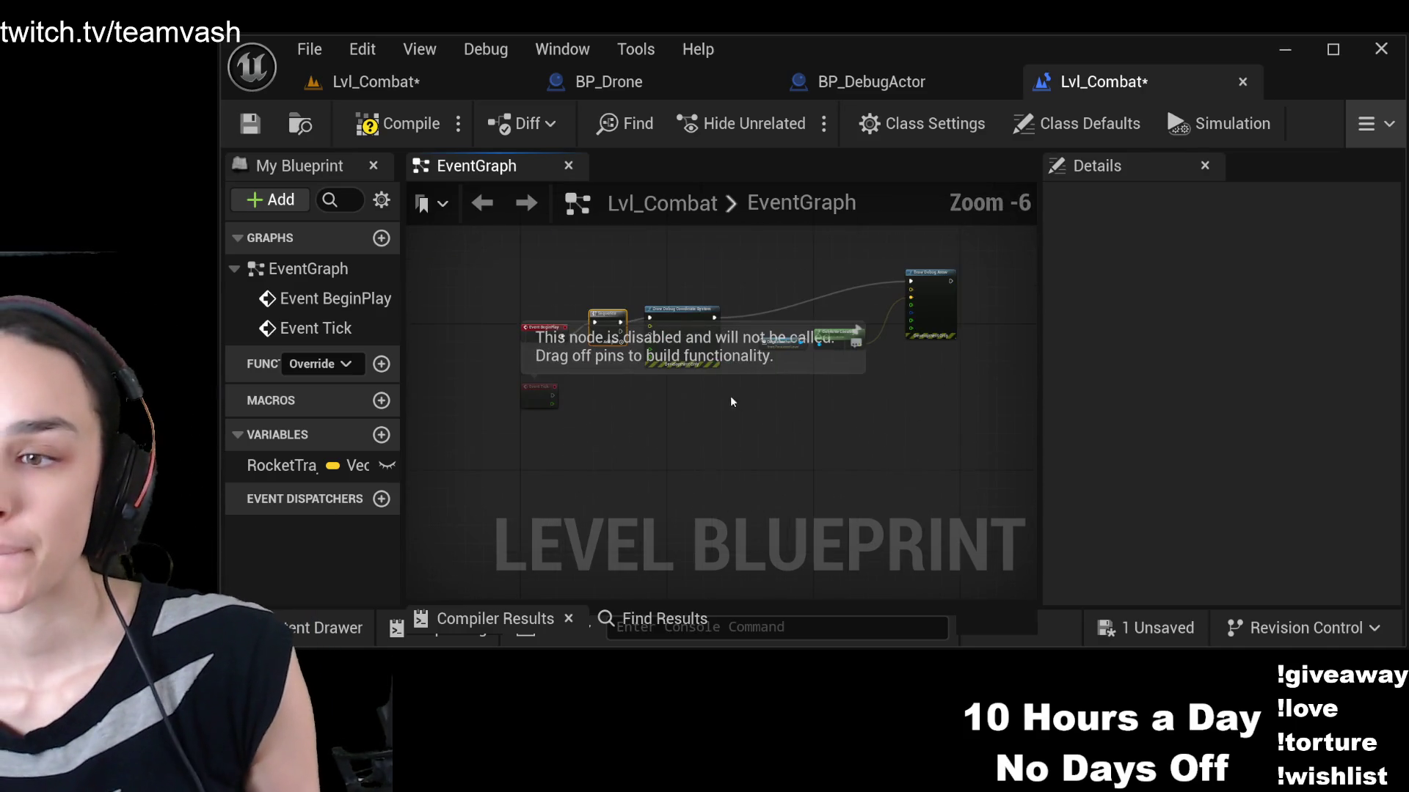
pyautogui.scroll(1, 812, 419)
pyautogui.scroll(-1, 868, 434)
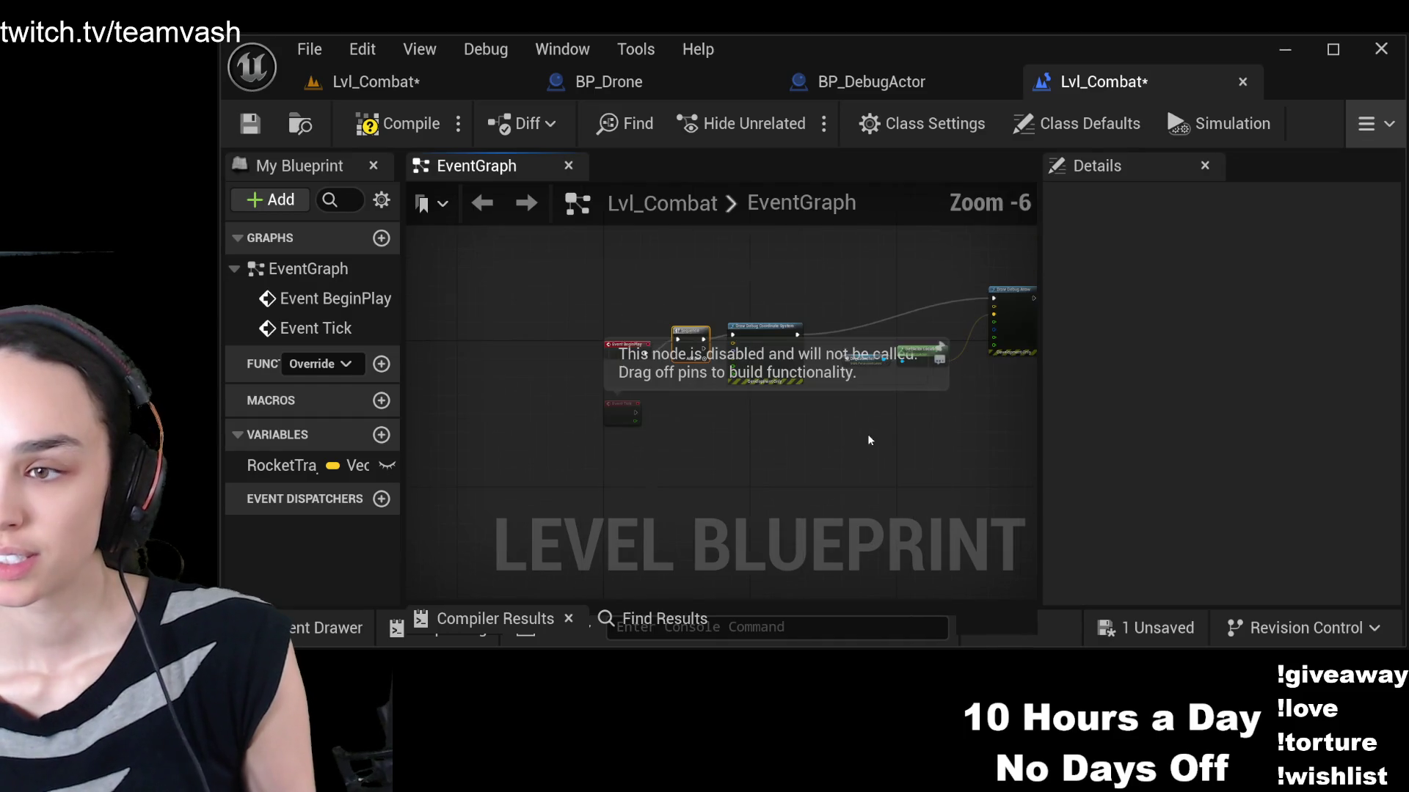
pyautogui.click(990, 303)
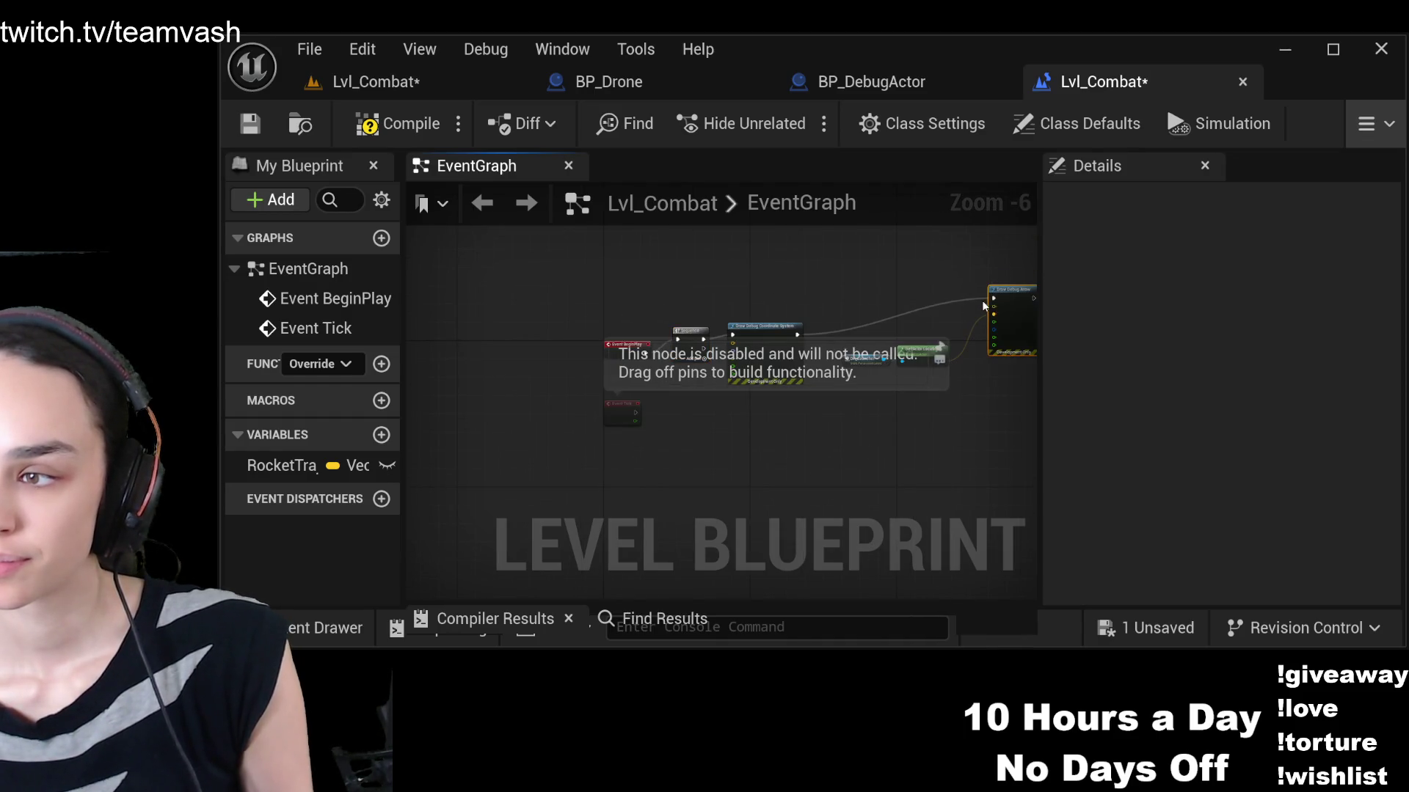
pyautogui.click(994, 297)
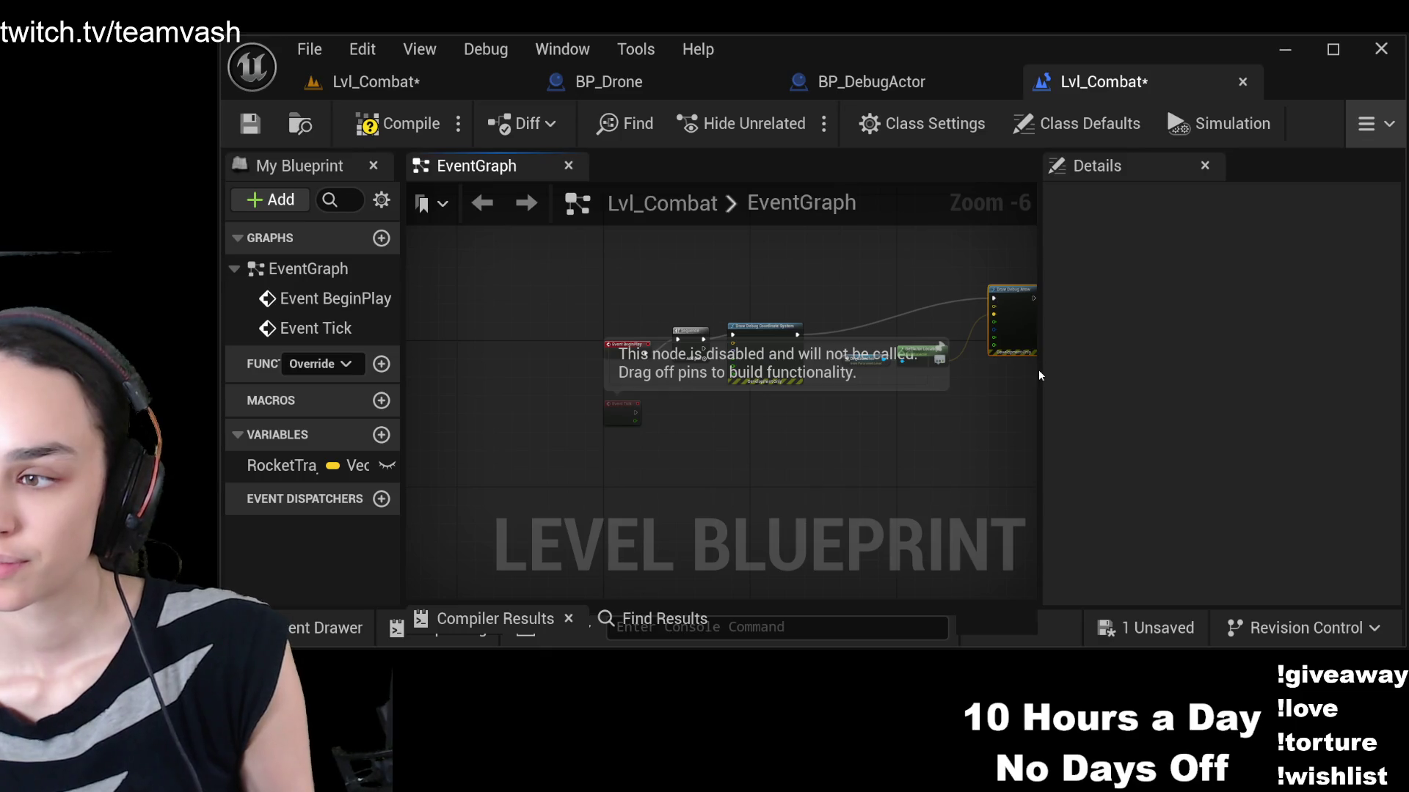
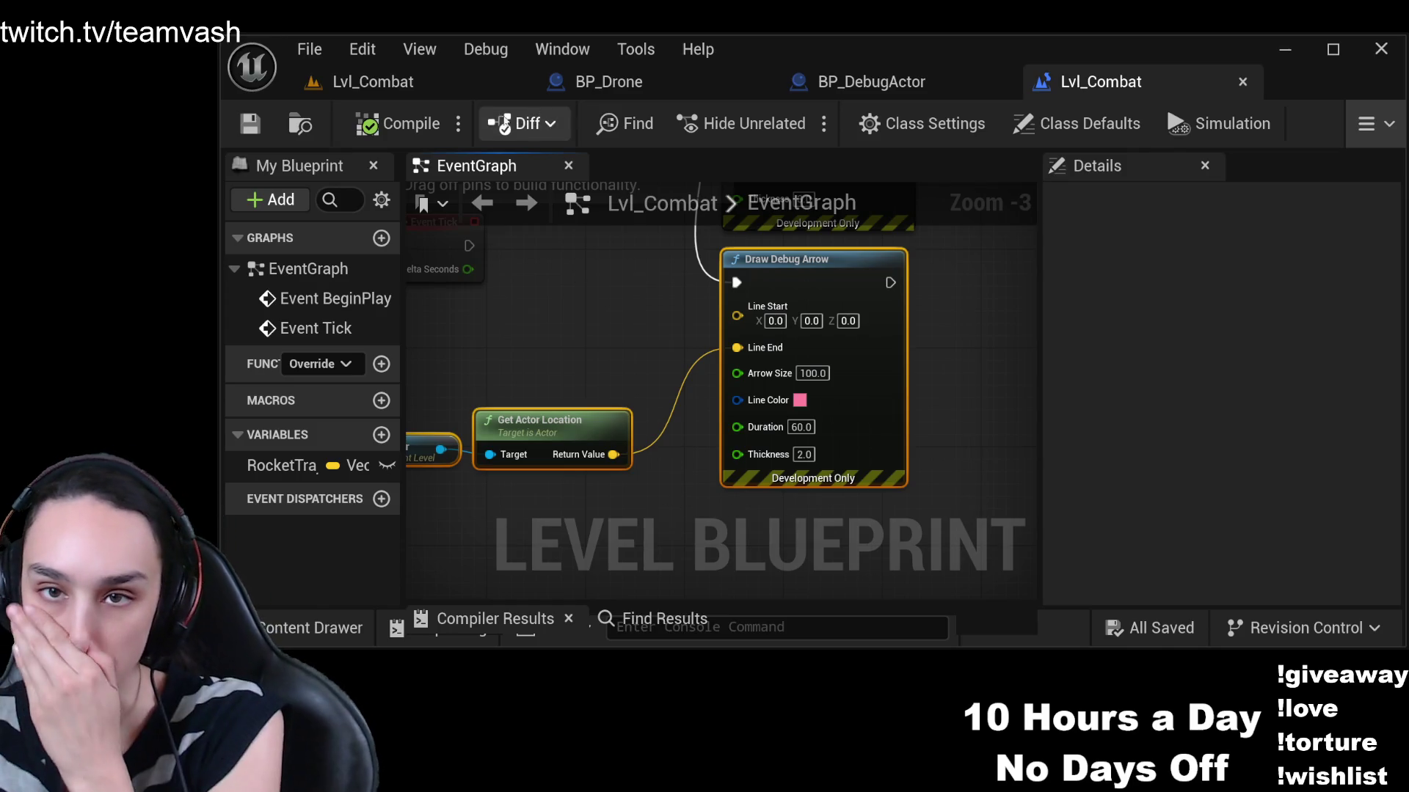
# Check the level view, then find DA_Launcher and Draw Debug Arrow in the Level Blueprint graph
pyautogui.click(451, 82)
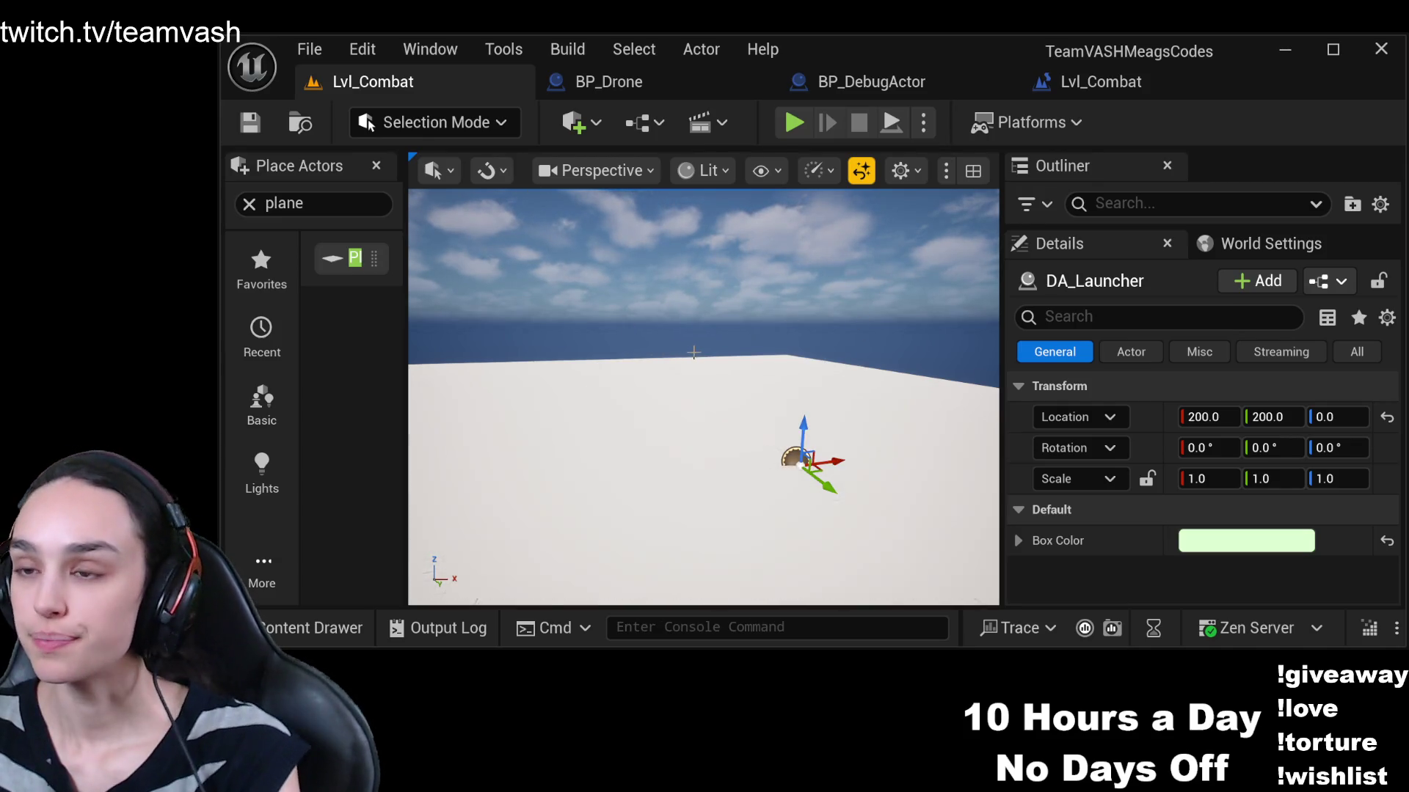
pyautogui.click(1101, 81)
pyautogui.click(283, 466)
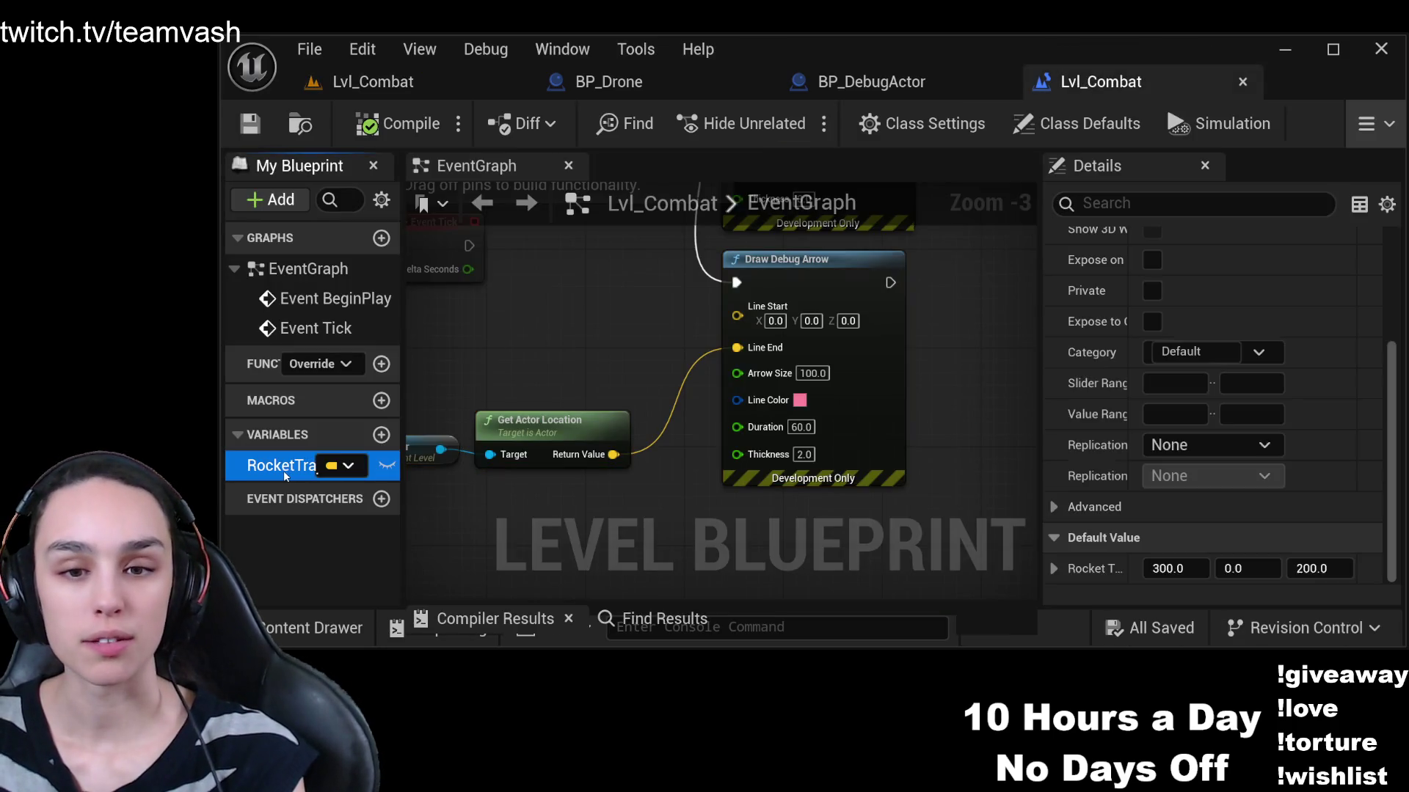
pyautogui.moveTo(629, 455); pyautogui.dragTo(758, 361)
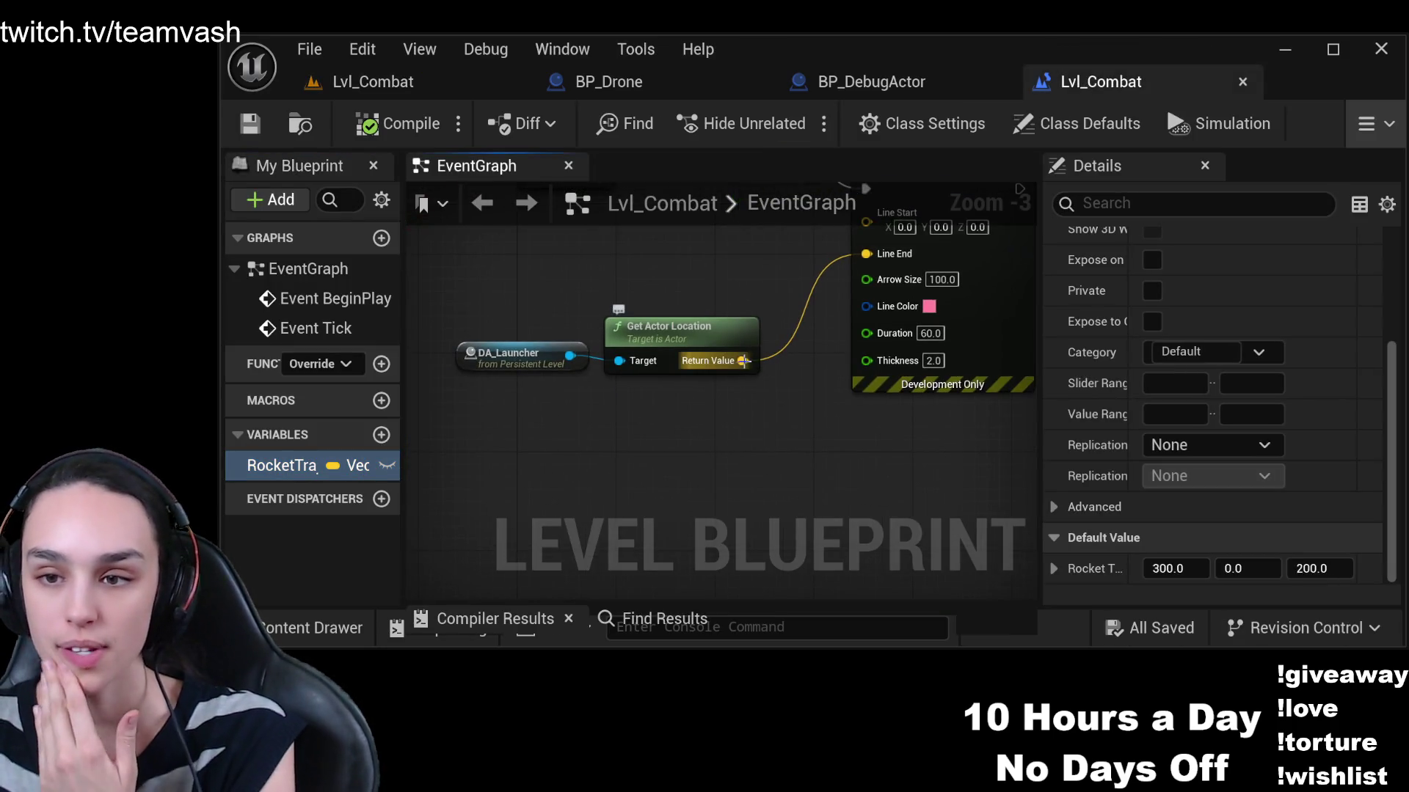
pyautogui.moveTo(748, 272)
pyautogui.mouseDown()
pyautogui.moveTo(637, 463)
pyautogui.moveTo(659, 447)
pyautogui.moveTo(695, 297)
pyautogui.mouseUp()
pyautogui.moveTo(715, 262)
pyautogui.mouseDown()
pyautogui.moveTo(679, 290)
pyautogui.moveTo(644, 371)
pyautogui.moveTo(664, 365)
pyautogui.mouseUp()
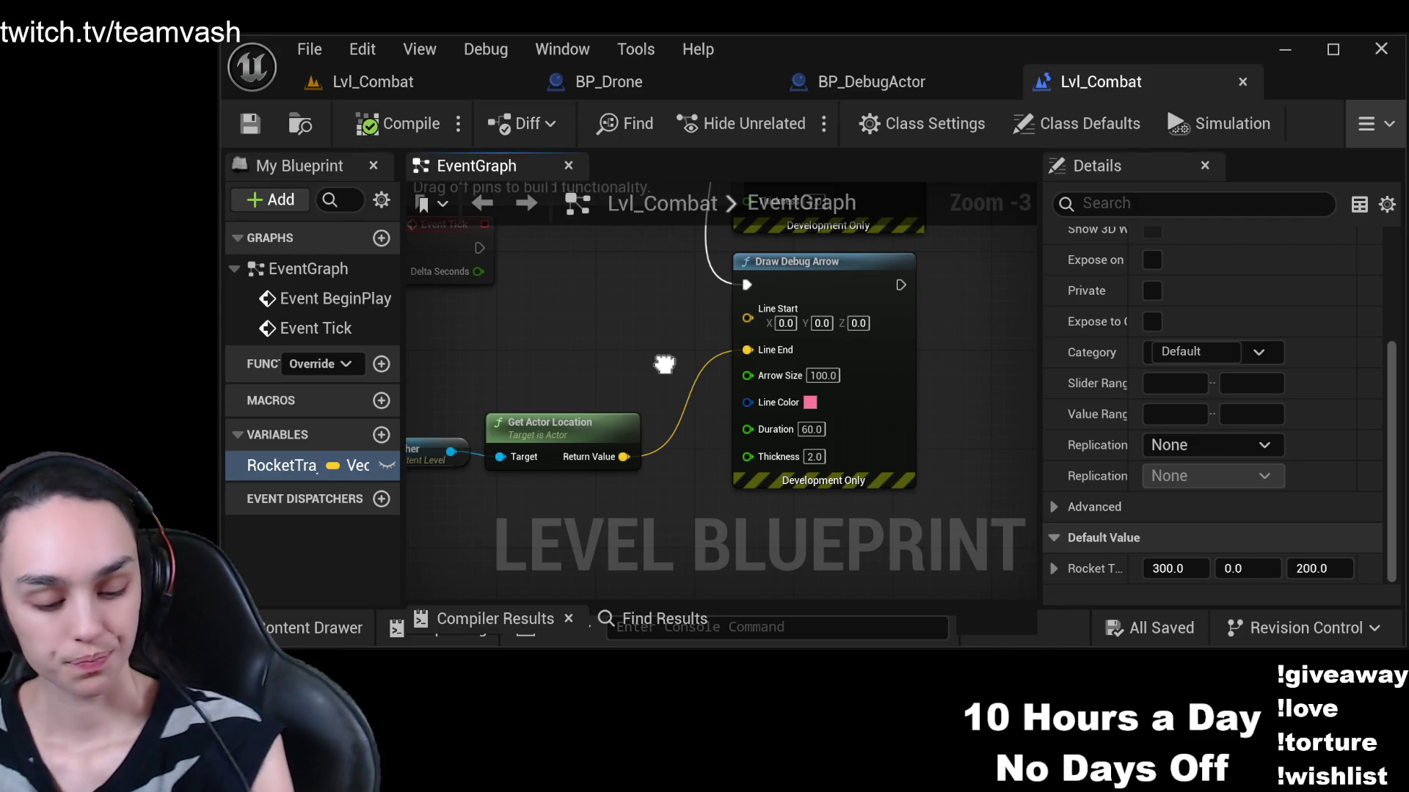
pyautogui.moveTo(664, 364)
pyautogui.mouseDown()
pyautogui.moveTo(561, 368)
pyautogui.moveTo(644, 331)
pyautogui.mouseUp()
# Chain a second Draw Debug Arrow after the first and pull wires from Get Actor Location
pyautogui.moveTo(880, 251); pyautogui.dragTo(967, 271)
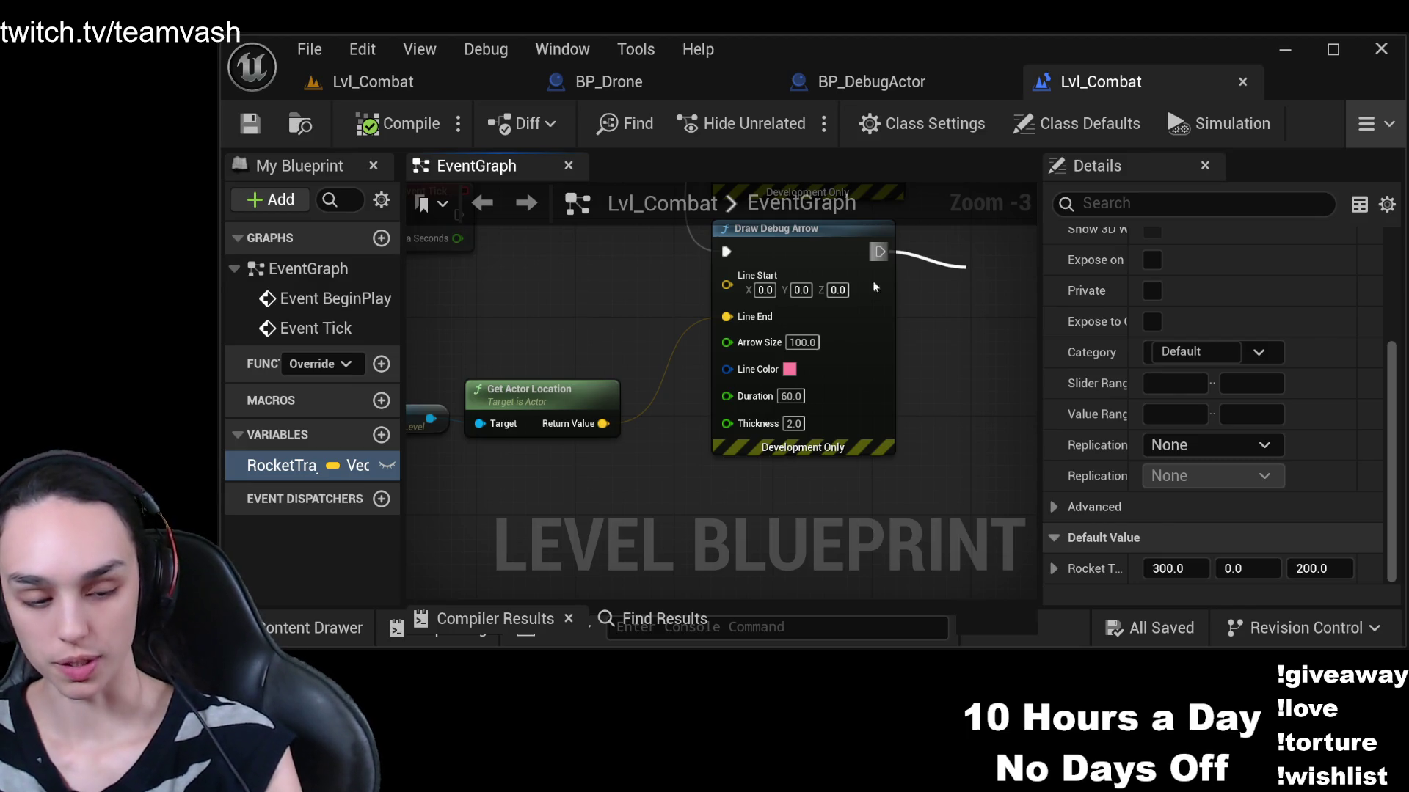
pyautogui.press('Return')
pyautogui.moveTo(965, 344)
pyautogui.mouseDown()
pyautogui.moveTo(705, 411)
pyautogui.moveTo(778, 318)
pyautogui.moveTo(660, 242)
pyautogui.moveTo(621, 293)
pyautogui.moveTo(715, 455)
pyautogui.moveTo(669, 378)
pyautogui.mouseUp()
pyautogui.moveTo(749, 394); pyautogui.dragTo(834, 434)
pyautogui.moveTo(720, 316); pyautogui.dragTo(916, 438)
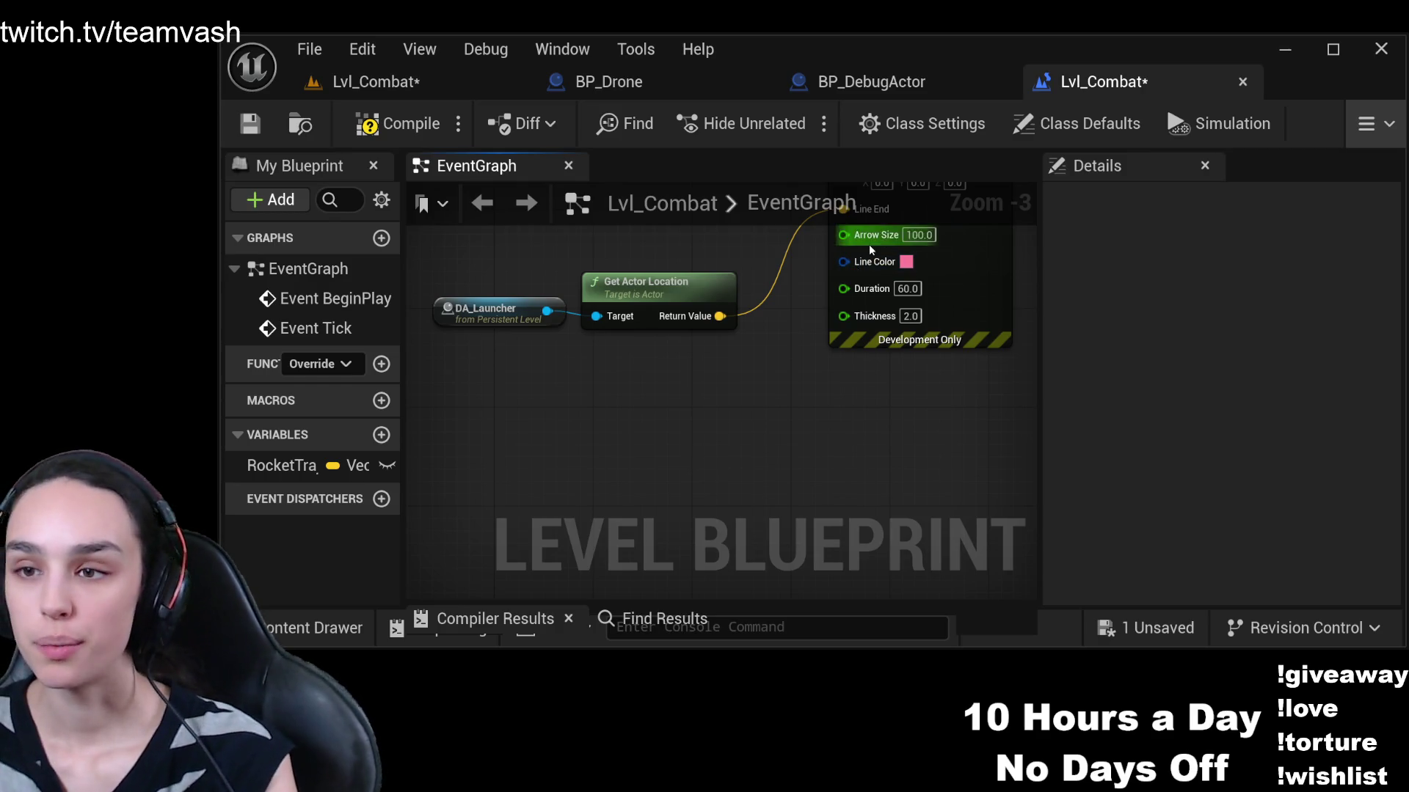
pyautogui.moveTo(720, 316); pyautogui.dragTo(756, 421)
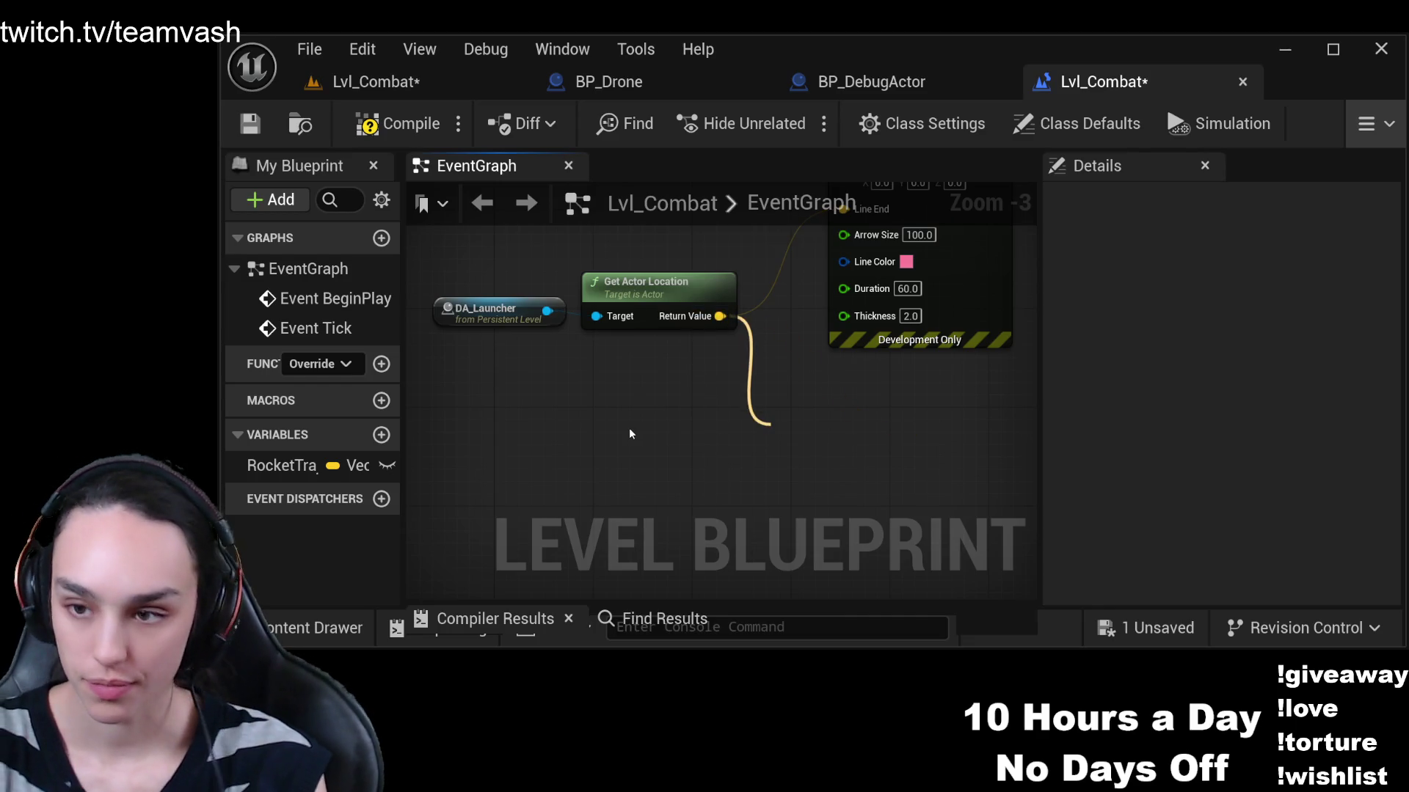
# Create an Add node from the actor location and wire Rocket Trajectory into it
pyautogui.click(1089, 493)
pyautogui.moveTo(997, 471)
pyautogui.mouseDown()
pyautogui.moveTo(943, 411)
pyautogui.moveTo(1019, 337)
pyautogui.mouseUp()
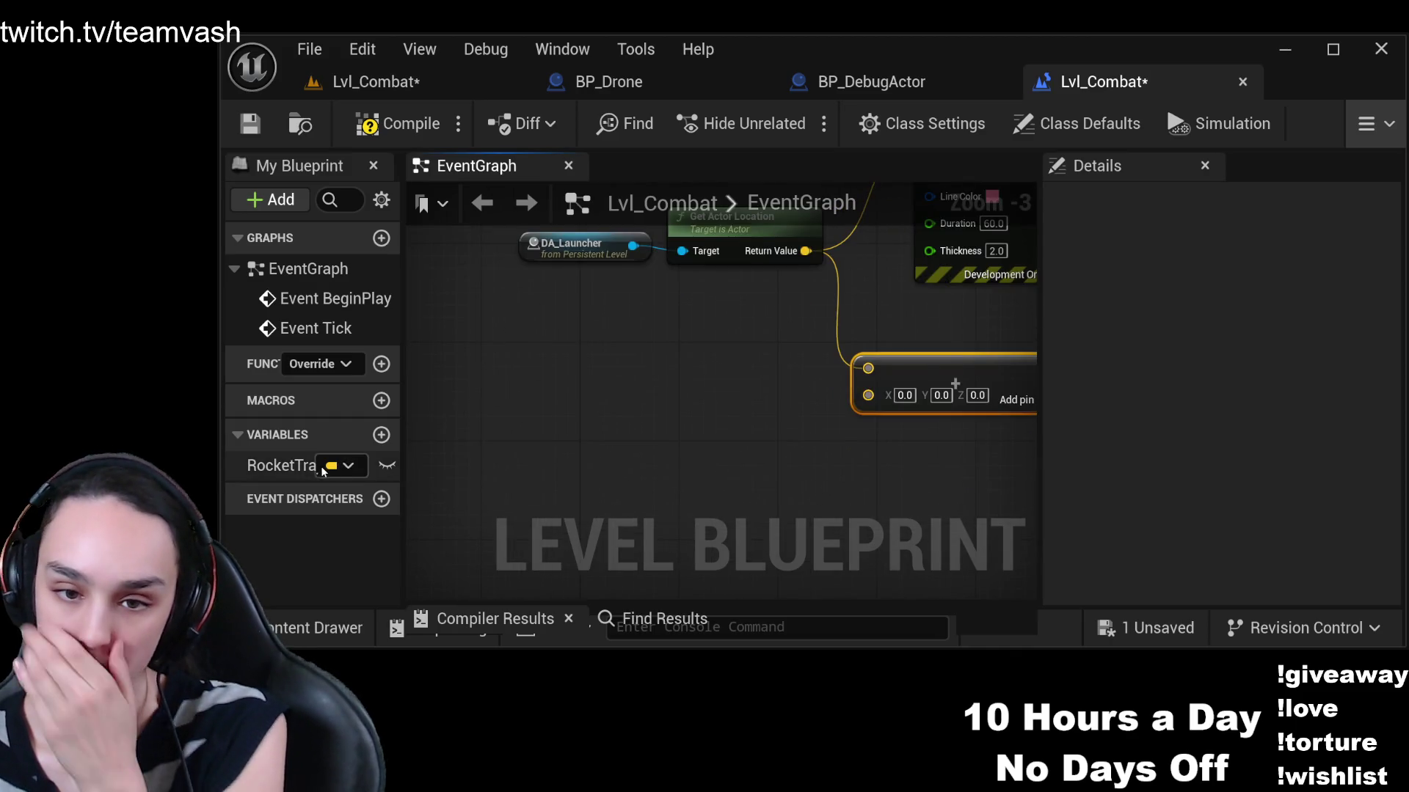
pyautogui.click(289, 465)
pyautogui.moveTo(652, 442)
pyautogui.mouseDown()
pyautogui.moveTo(866, 396)
pyautogui.moveTo(646, 431)
pyautogui.moveTo(706, 462)
pyautogui.moveTo(883, 327)
pyautogui.moveTo(850, 403)
pyautogui.moveTo(932, 302)
pyautogui.moveTo(909, 398)
pyautogui.mouseUp()
pyautogui.click(706, 463)
pyautogui.scroll(-4, 850, 403)
# Replace the second Draw Debug Arrow with a pasted copy chained after the first arrow
pyautogui.click(886, 313)
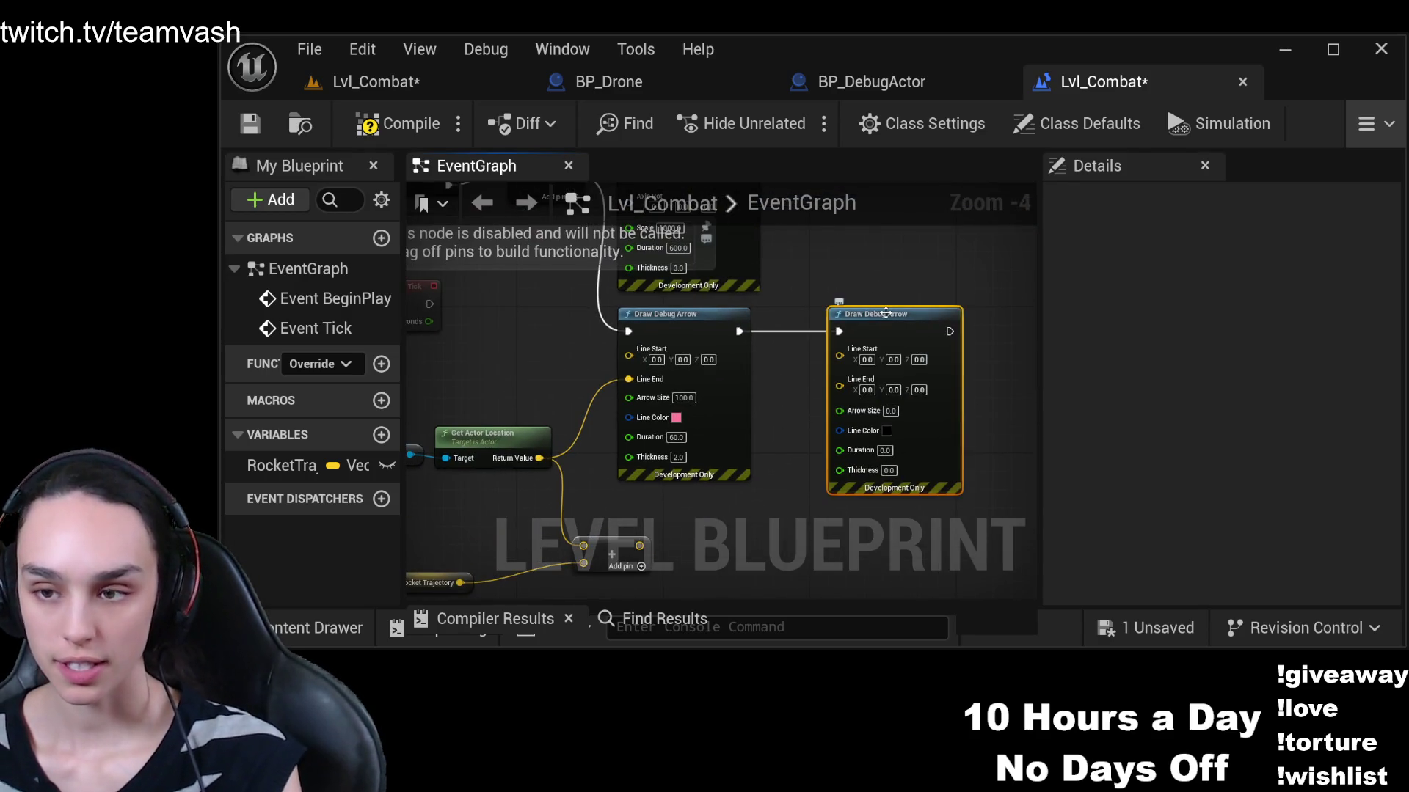
pyautogui.press('Delete')
pyautogui.moveTo(696, 334)
pyautogui.mouseDown()
pyautogui.moveTo(703, 322)
pyautogui.moveTo(671, 342)
pyautogui.mouseUp()
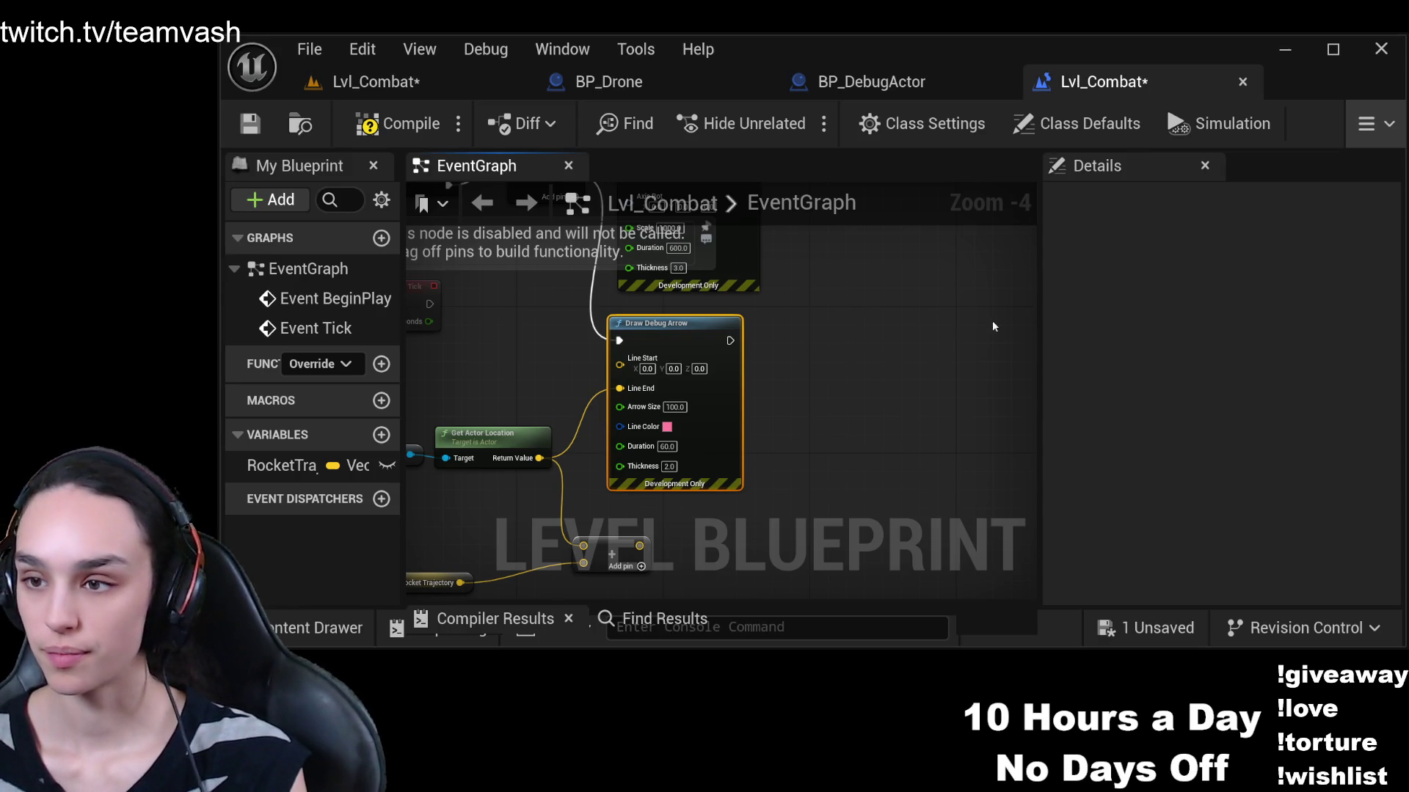
pyautogui.hotkey('ctrl', 'v')
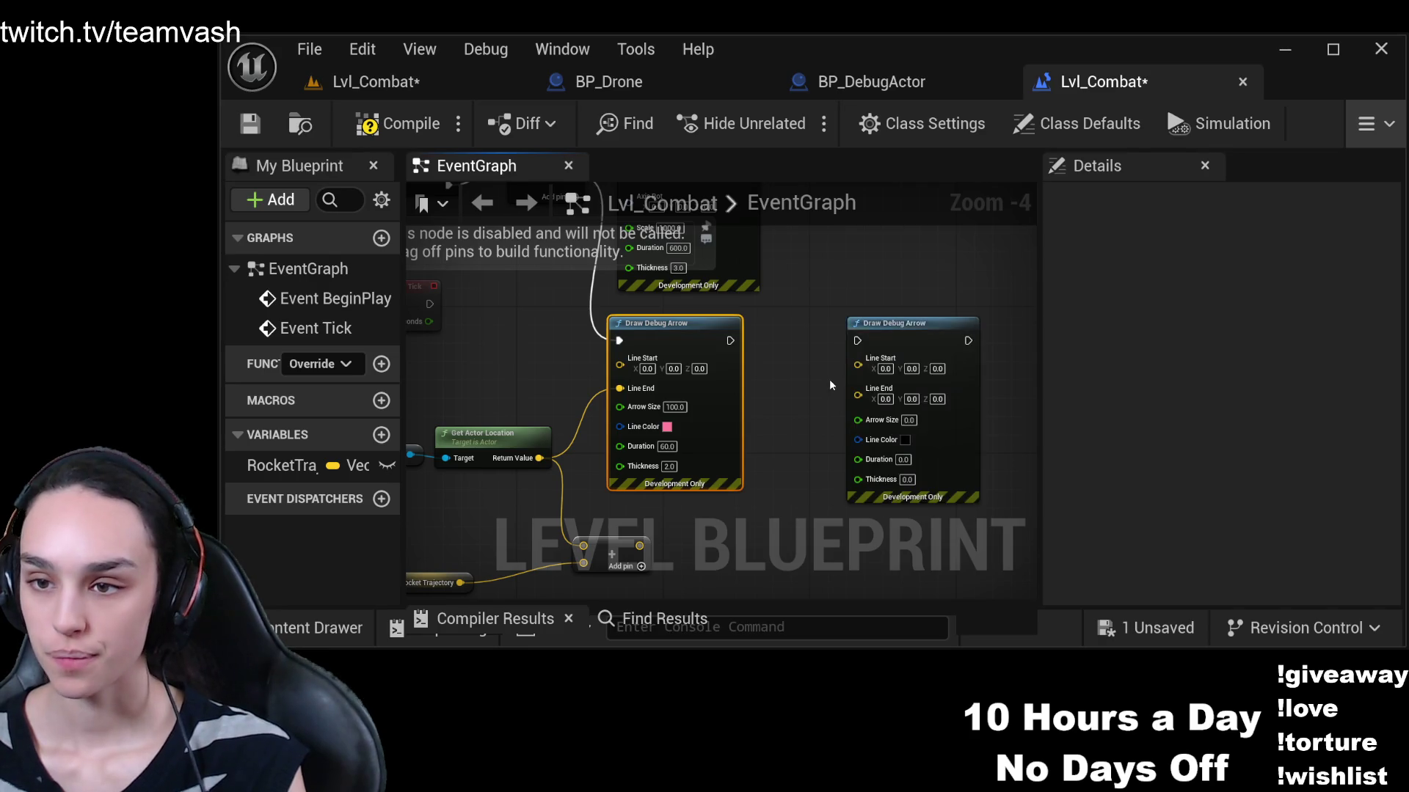
pyautogui.moveTo(749, 264); pyautogui.dragTo(871, 270)
# Wire the sum to the new arrow's Line End and the location to Line Start, then compile, save and play
pyautogui.moveTo(659, 470)
pyautogui.mouseDown()
pyautogui.moveTo(773, 450)
pyautogui.moveTo(879, 295)
pyautogui.mouseUp()
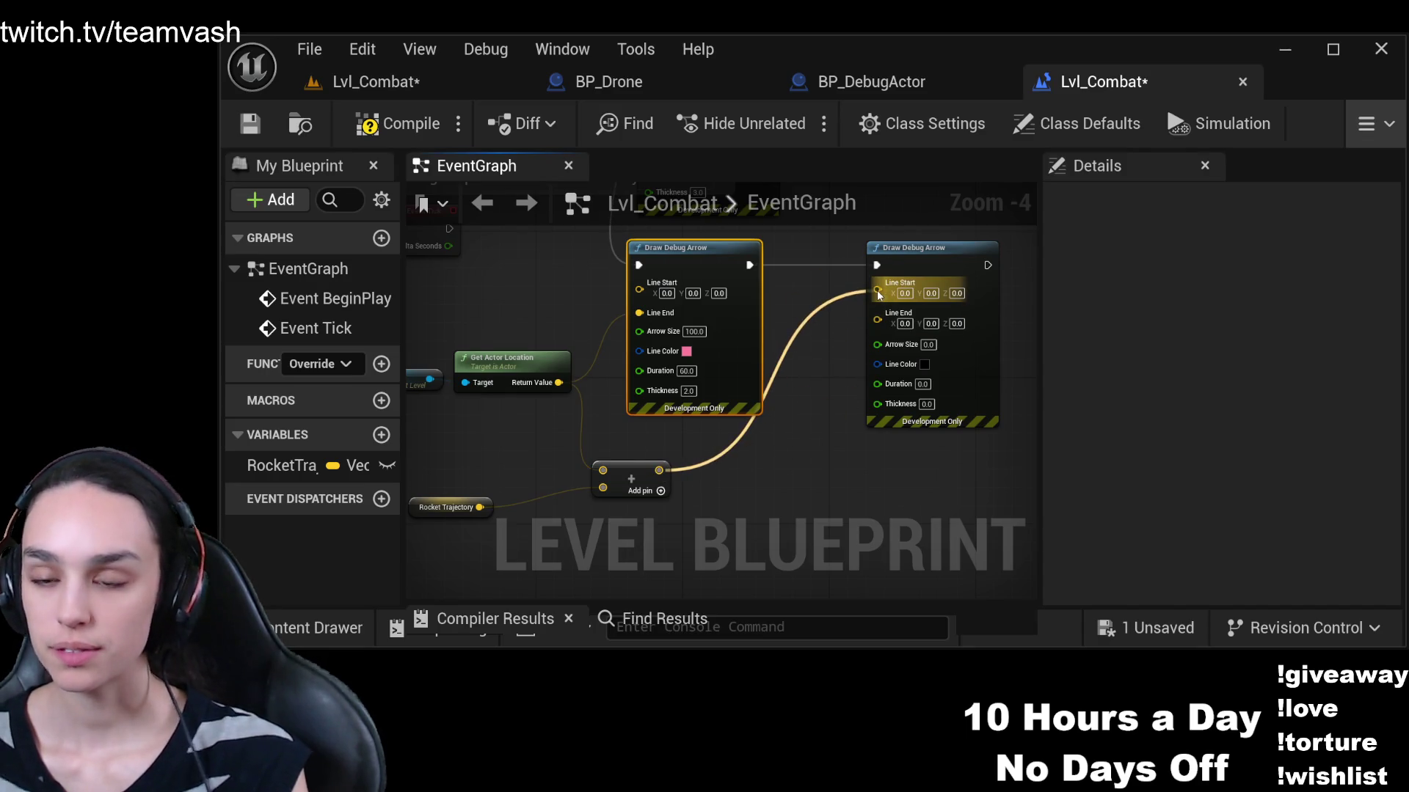
pyautogui.moveTo(877, 290); pyautogui.dragTo(877, 320)
pyautogui.moveTo(562, 382)
pyautogui.mouseDown()
pyautogui.moveTo(820, 364)
pyautogui.moveTo(877, 284)
pyautogui.mouseUp()
pyautogui.click(397, 123)
pyautogui.click(250, 123)
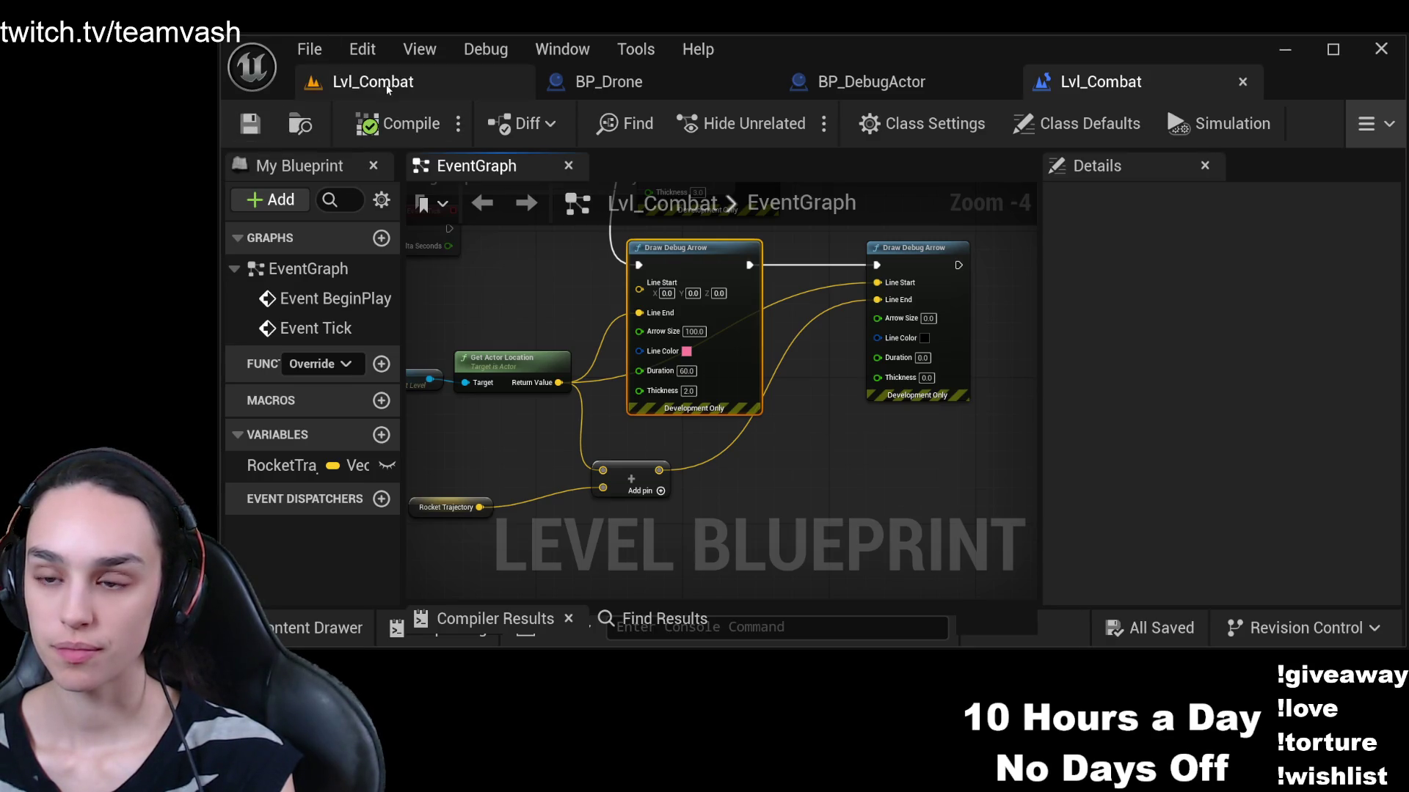
pyautogui.scroll(3, 852, 392)
pyautogui.hotkey('alt', 'p')
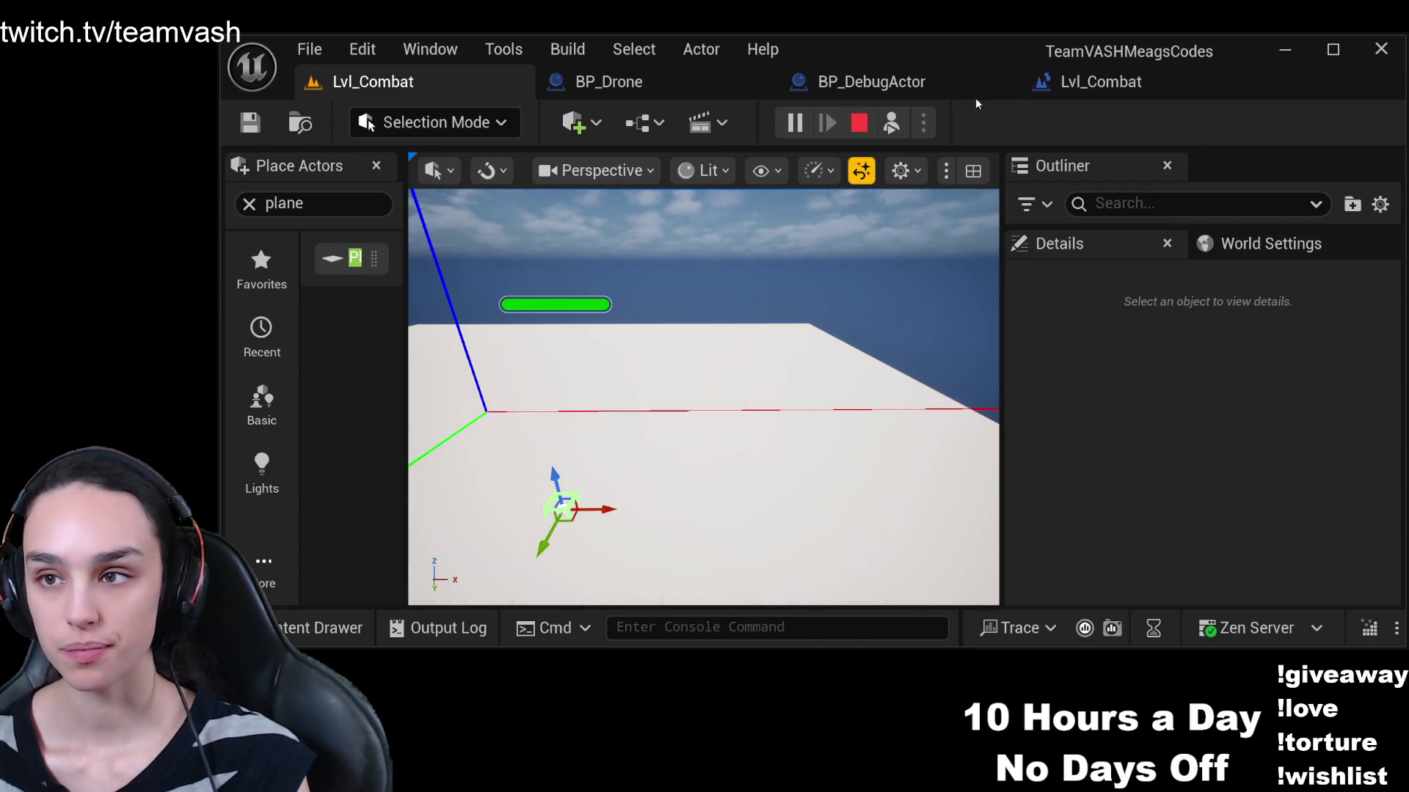
# Switch between the Level Blueprint graph and the 3D level view, ending on the graph
pyautogui.click(1066, 85)
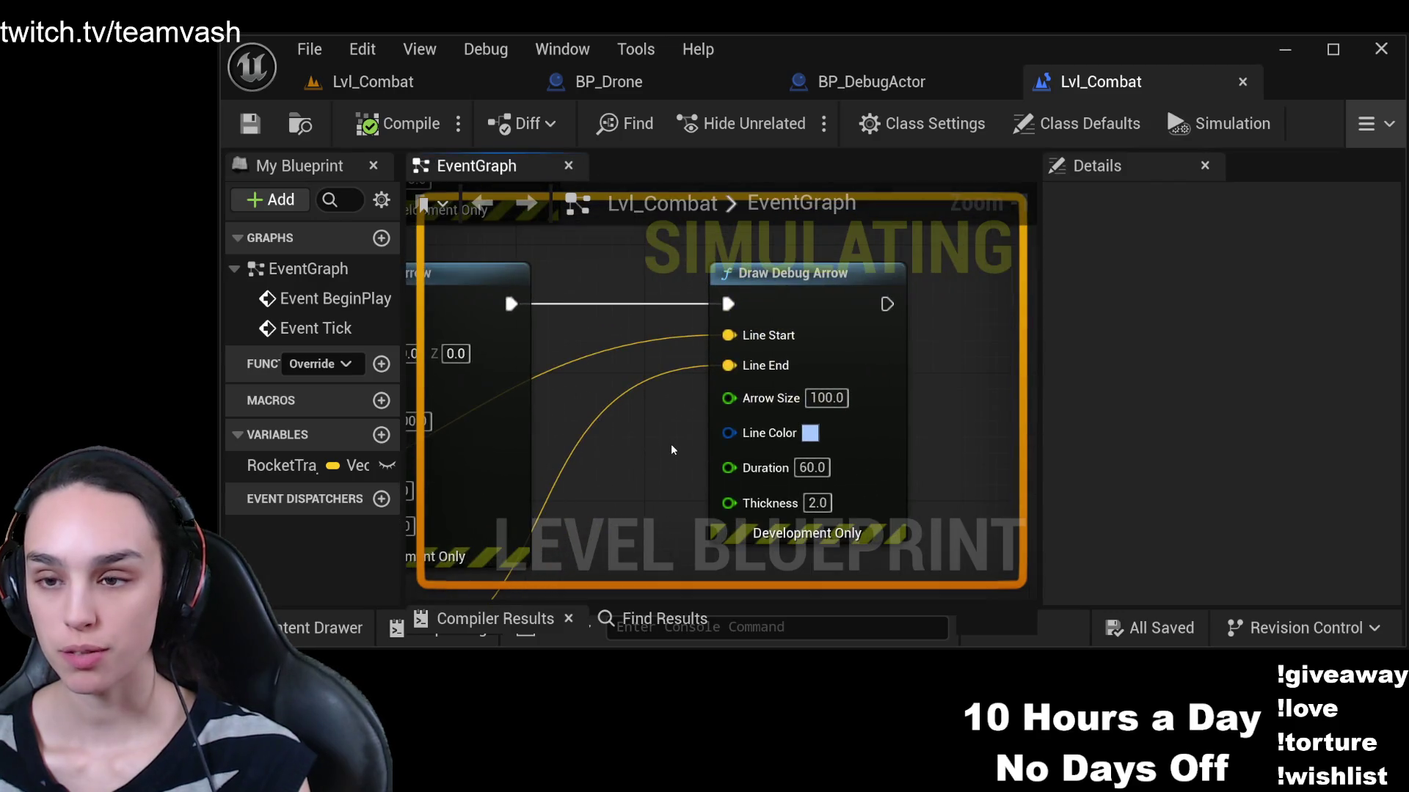
pyautogui.scroll(-1, 670, 443)
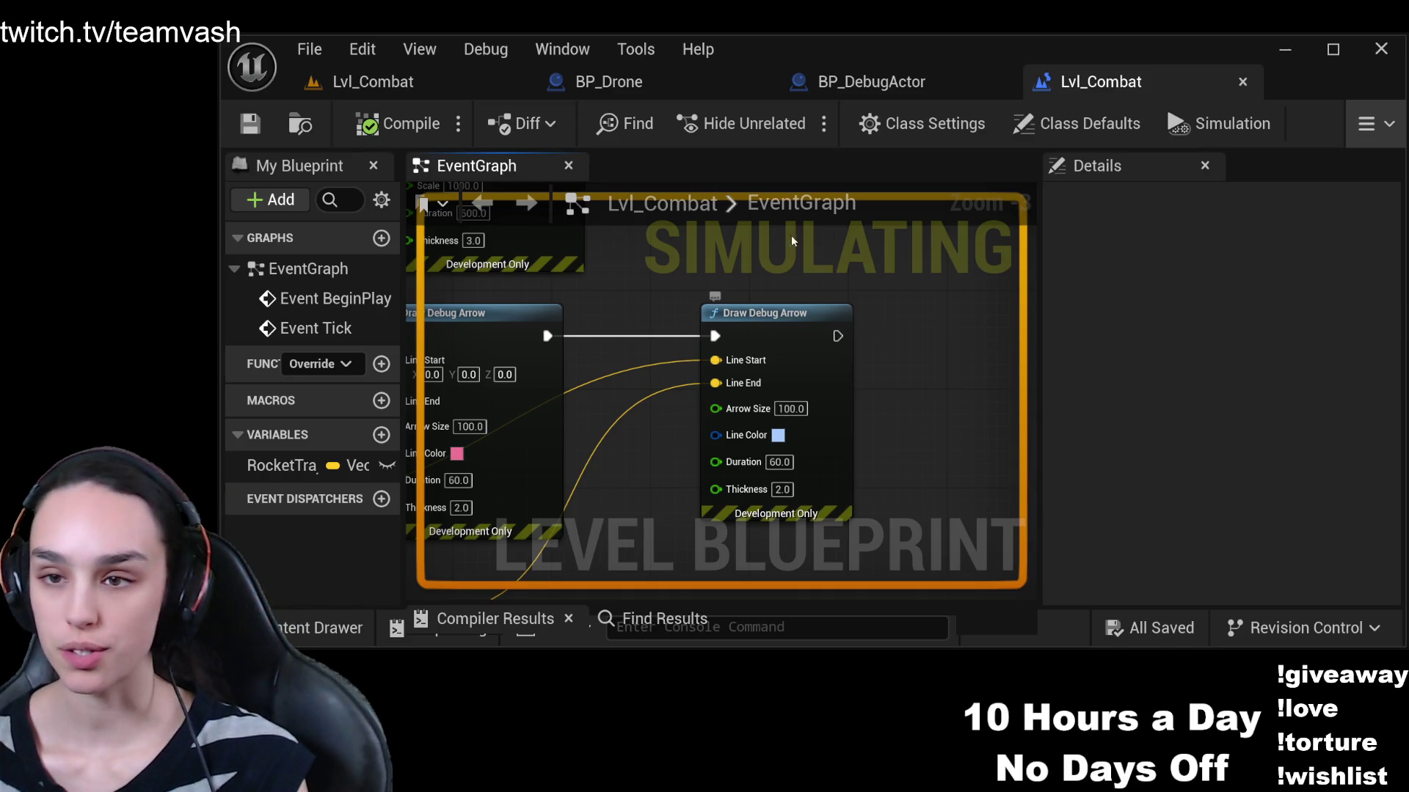
pyautogui.click(429, 85)
pyautogui.click(1066, 81)
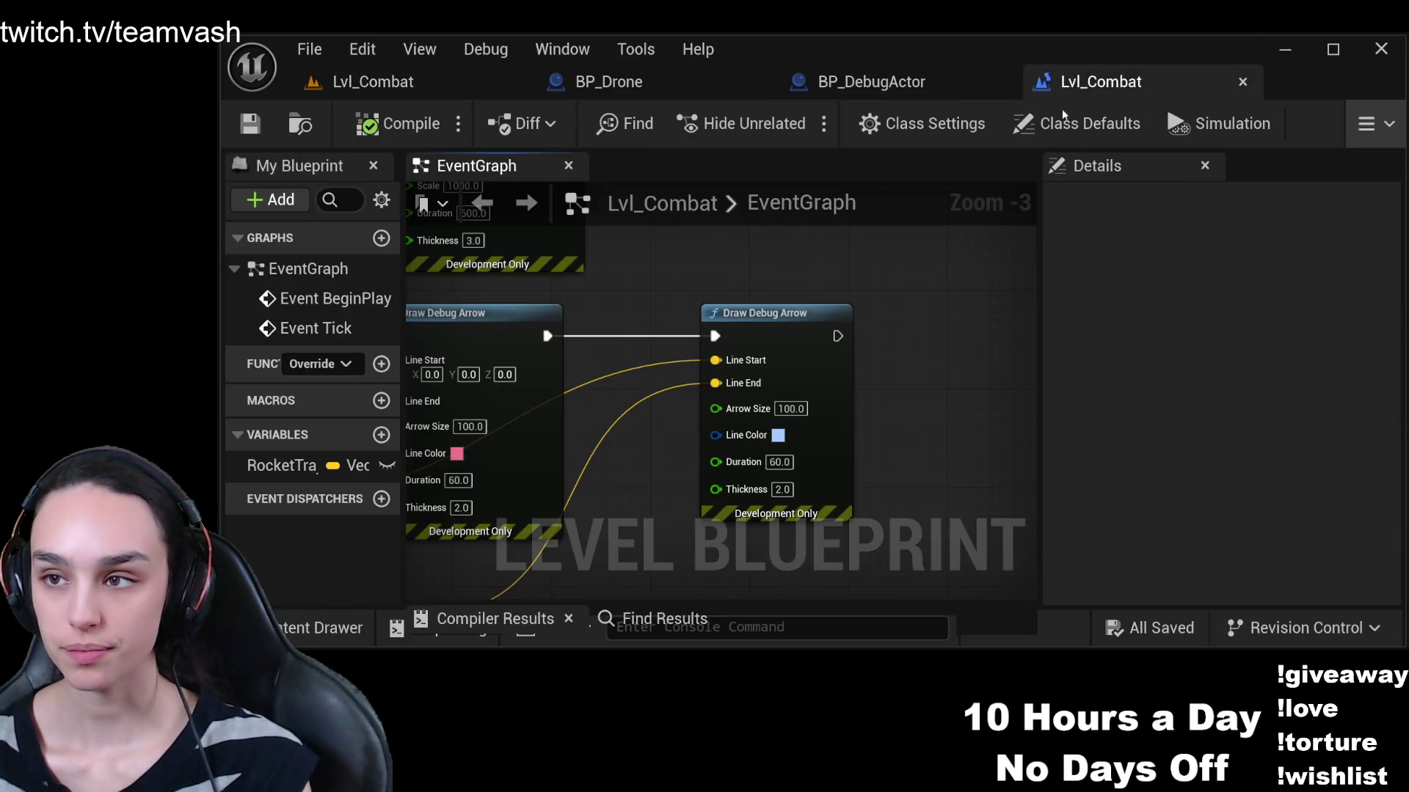
# Add a Draw Debug Sphere after the second arrow, with the Add node's sum as its Center
pyautogui.moveTo(730, 370); pyautogui.dragTo(846, 359)
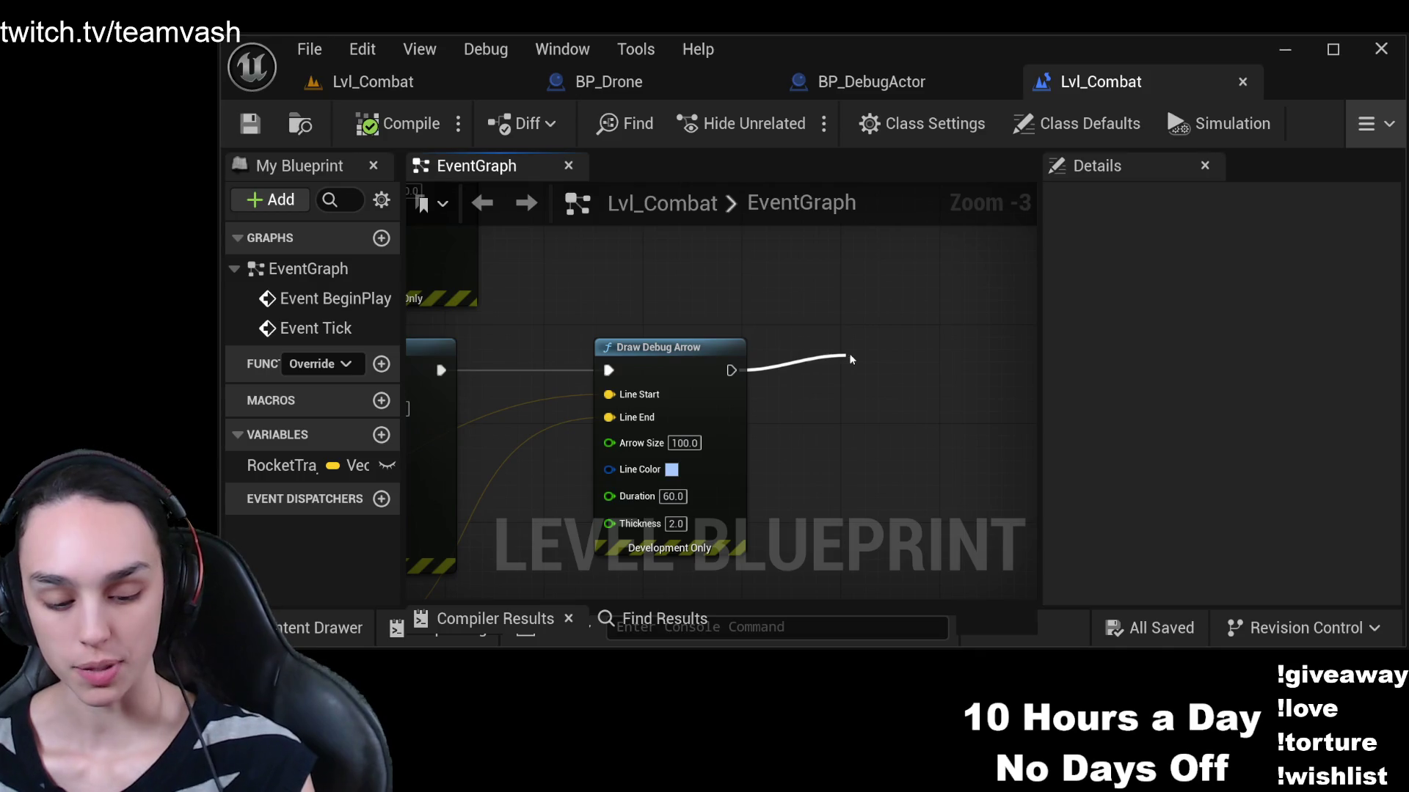
pyautogui.click(1033, 258)
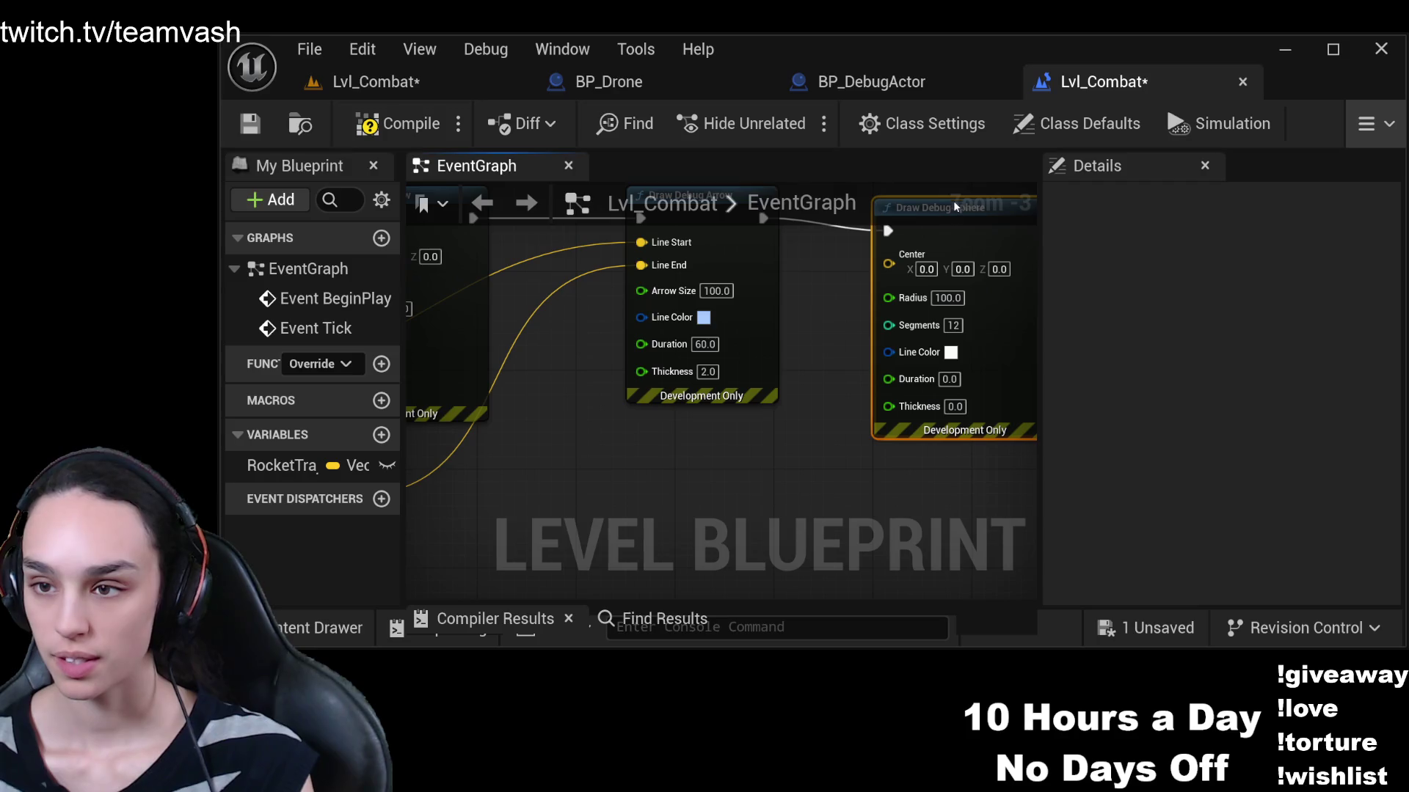
pyautogui.moveTo(886, 334); pyautogui.dragTo(887, 309)
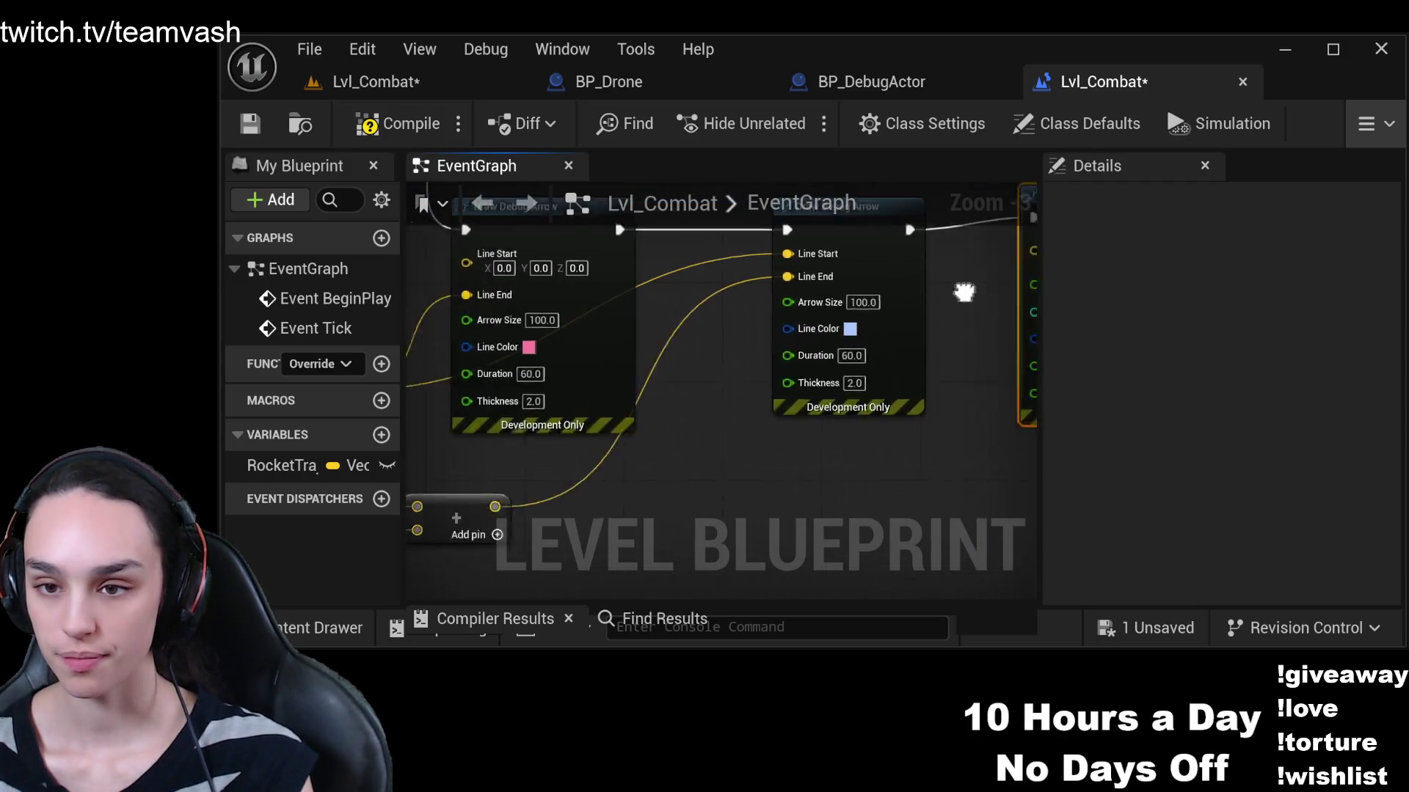
pyautogui.scroll(-1, 702, 424)
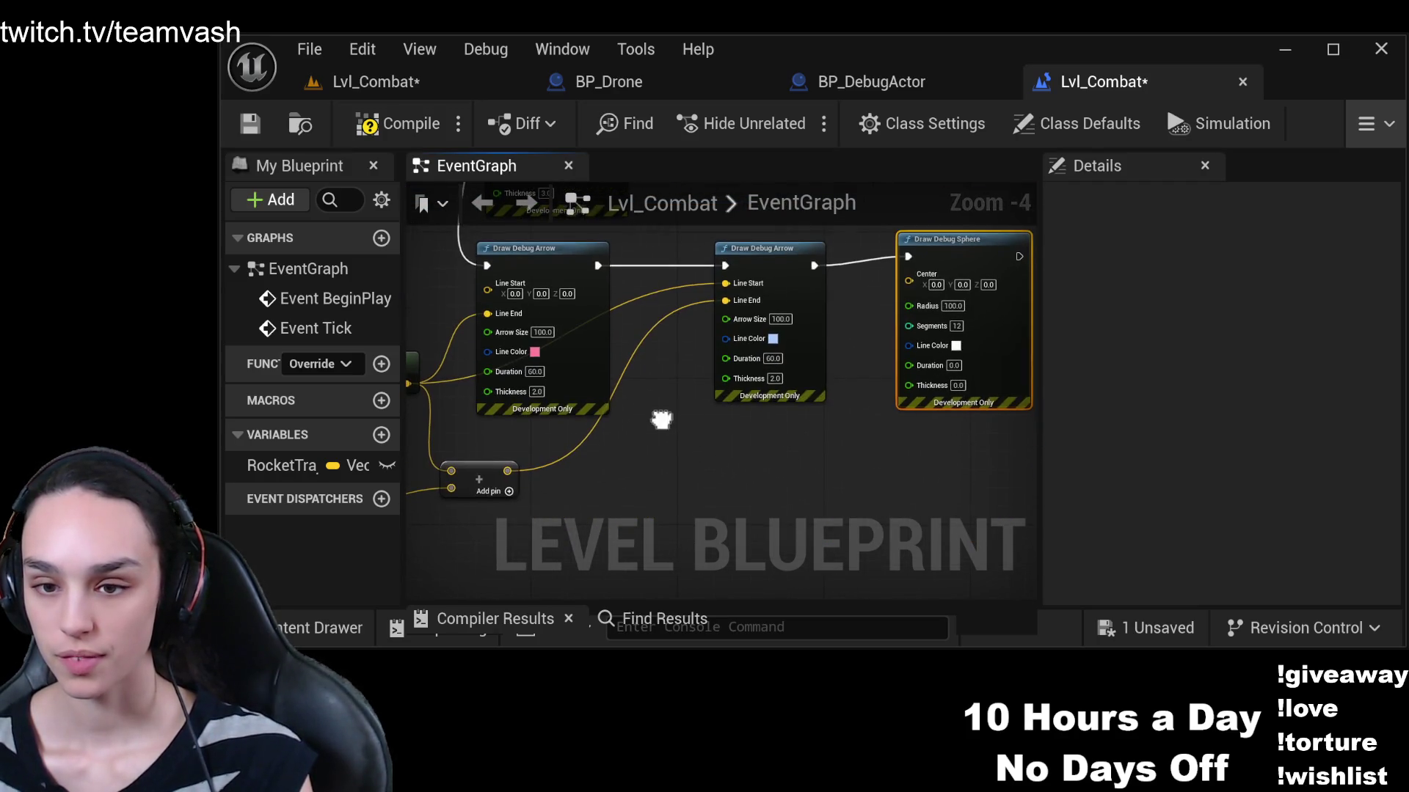
pyautogui.moveTo(506, 471)
pyautogui.mouseDown()
pyautogui.moveTo(770, 421)
pyautogui.moveTo(910, 285)
pyautogui.mouseUp()
pyautogui.scroll(2, 910, 284)
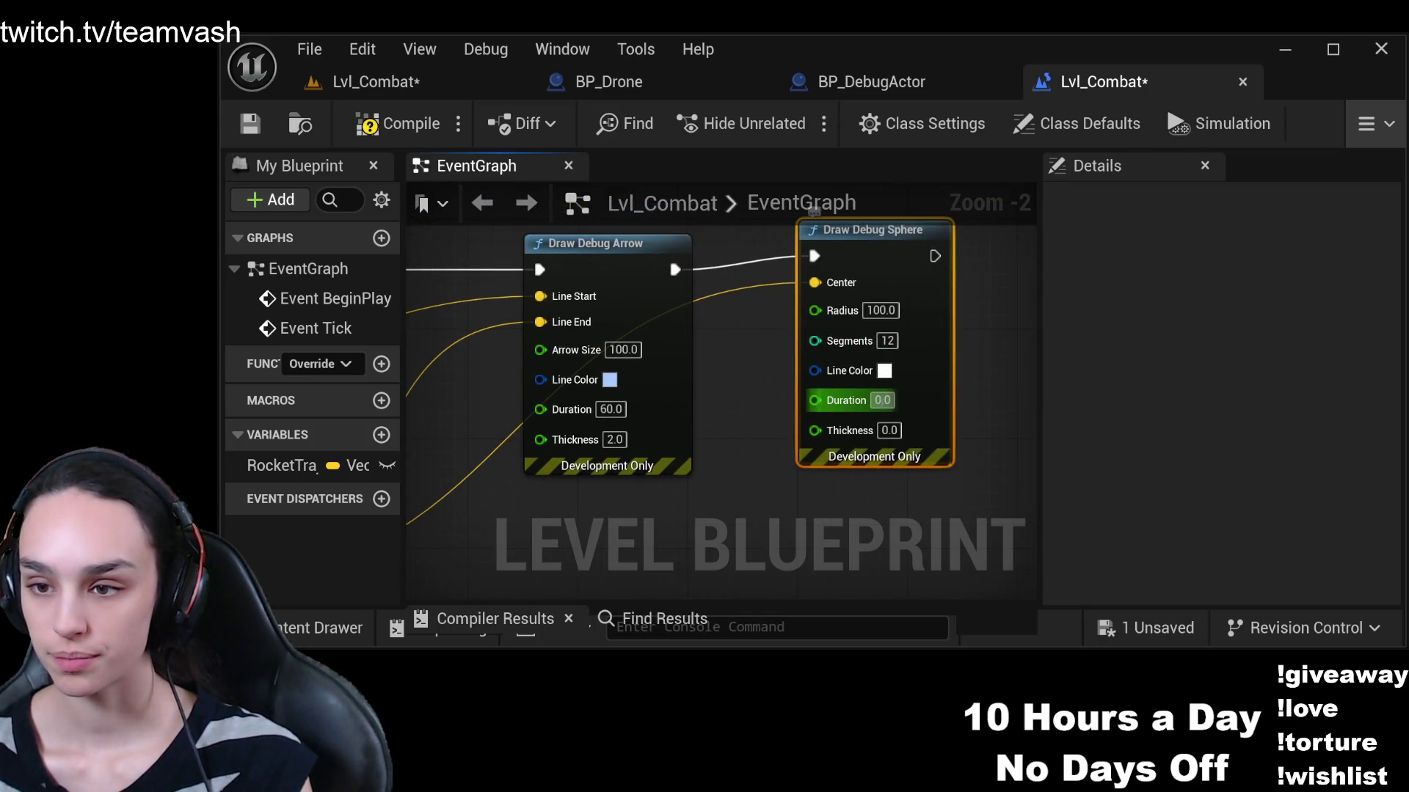
# Give the sphere duration 60 and thickness 3.0, compile, and return to the level view
pyautogui.write('60')
pyautogui.press('Tab')
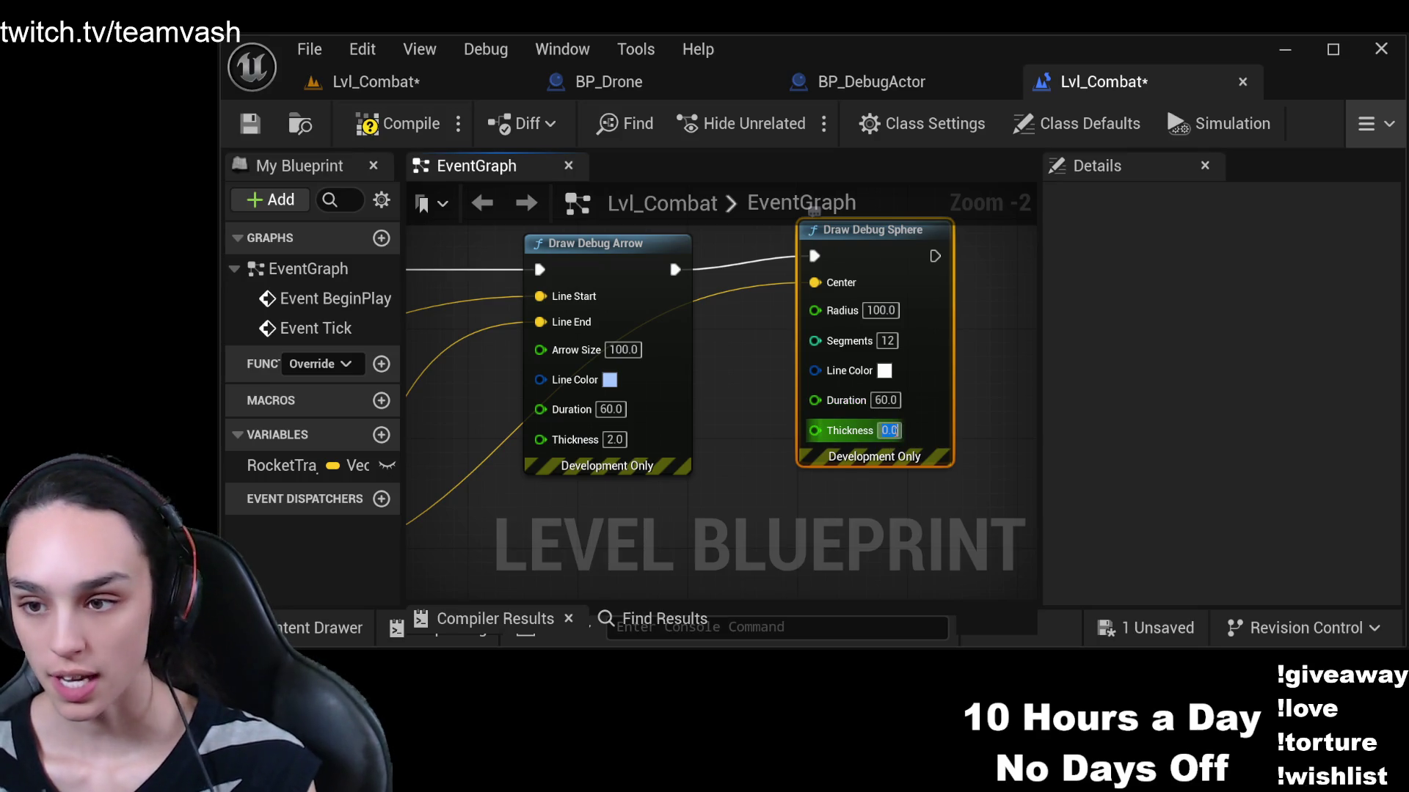
pyautogui.write('3')
pyautogui.click(857, 510)
pyautogui.click(366, 123)
pyautogui.click(337, 81)
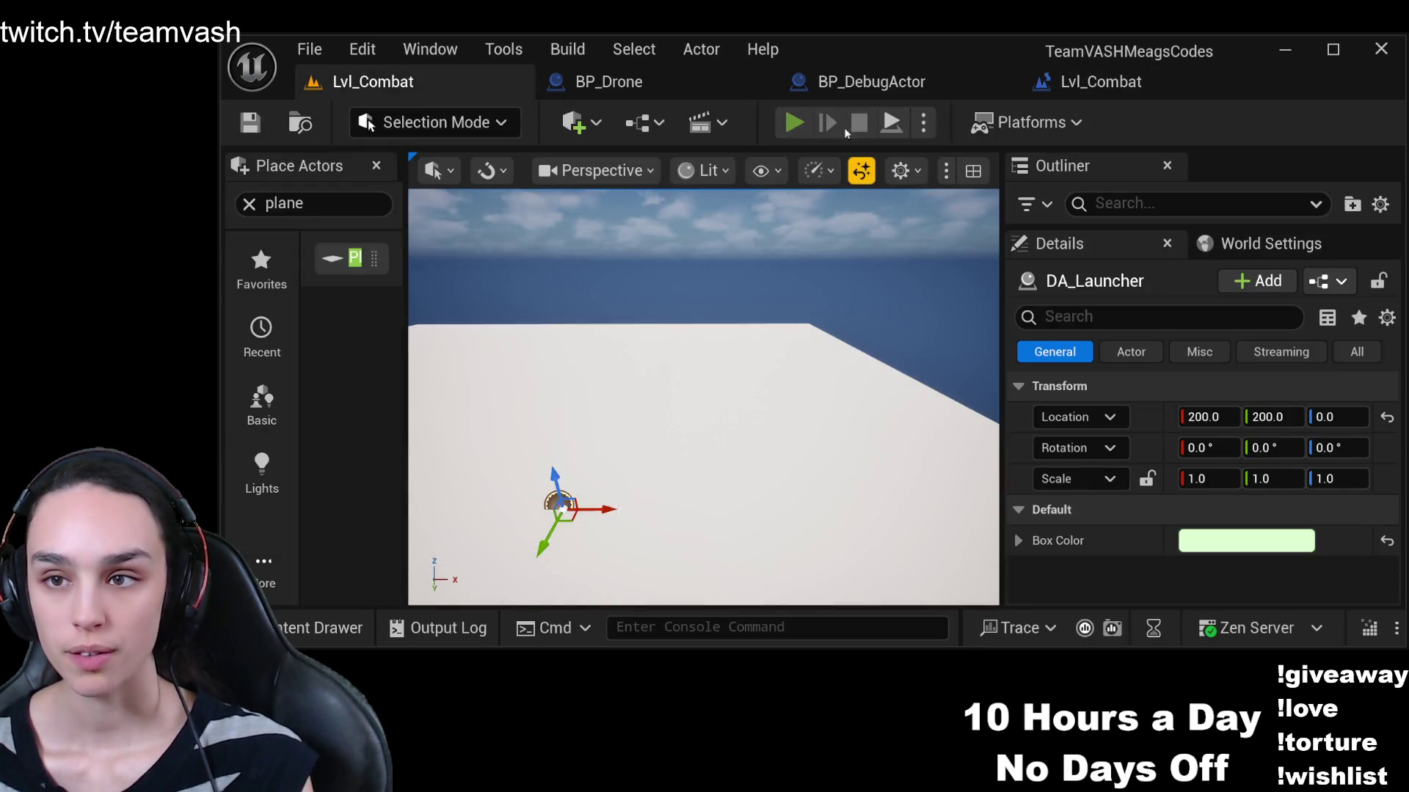
# Play-test the level, then stop it, edit the sphere's Radius, and recompile the blueprint
pyautogui.click(792, 123)
pyautogui.click(891, 125)
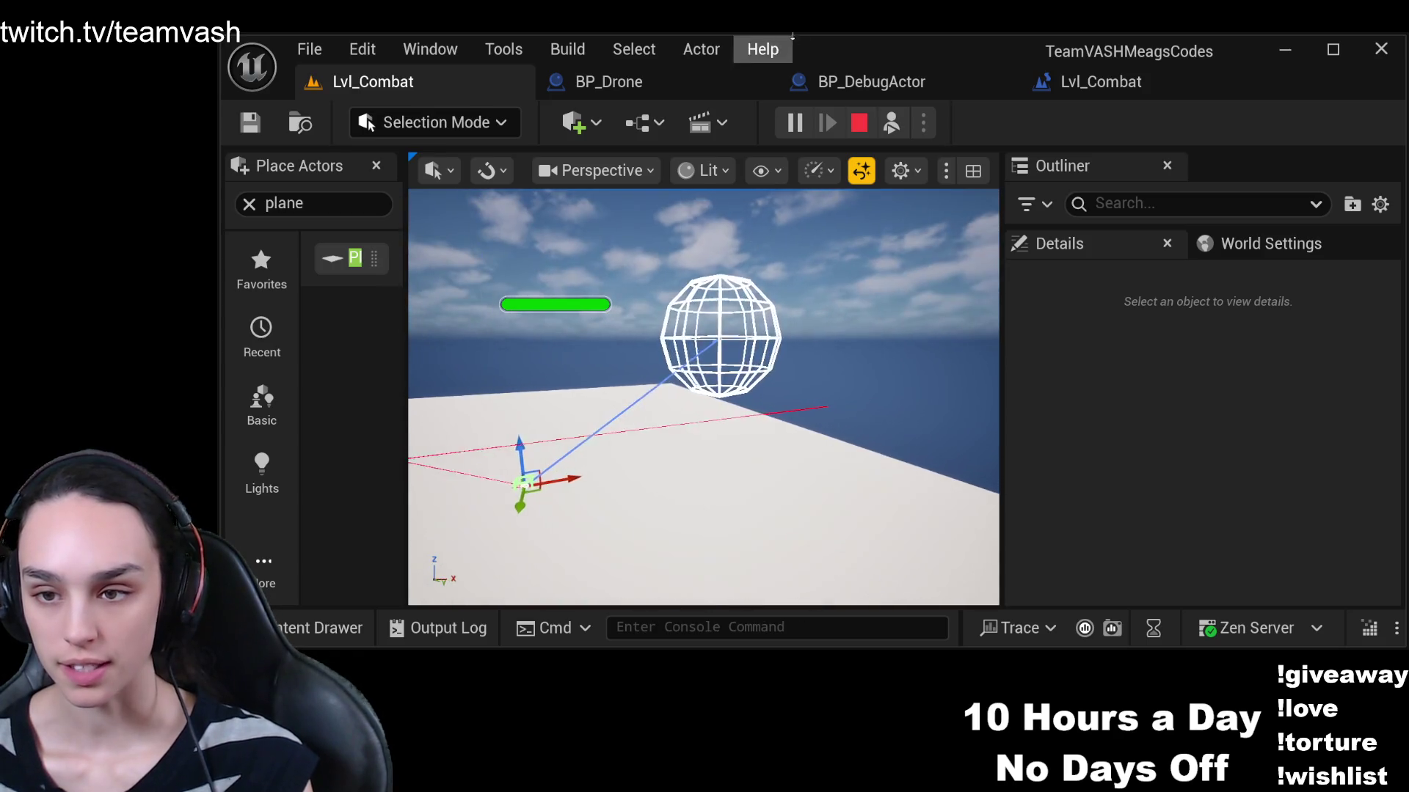
pyautogui.click(860, 122)
pyautogui.click(1101, 81)
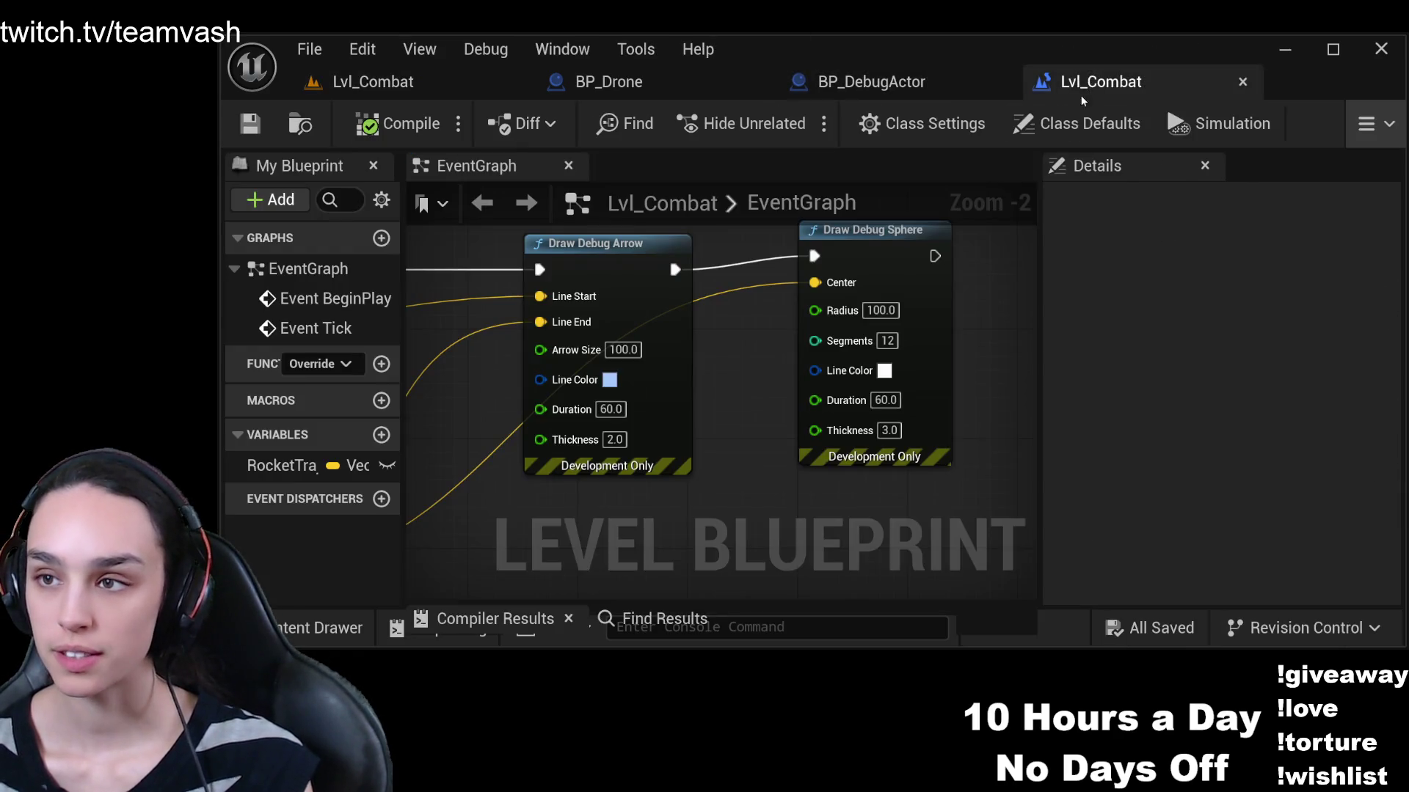
pyautogui.click(881, 311)
pyautogui.click(366, 124)
pyautogui.click(361, 83)
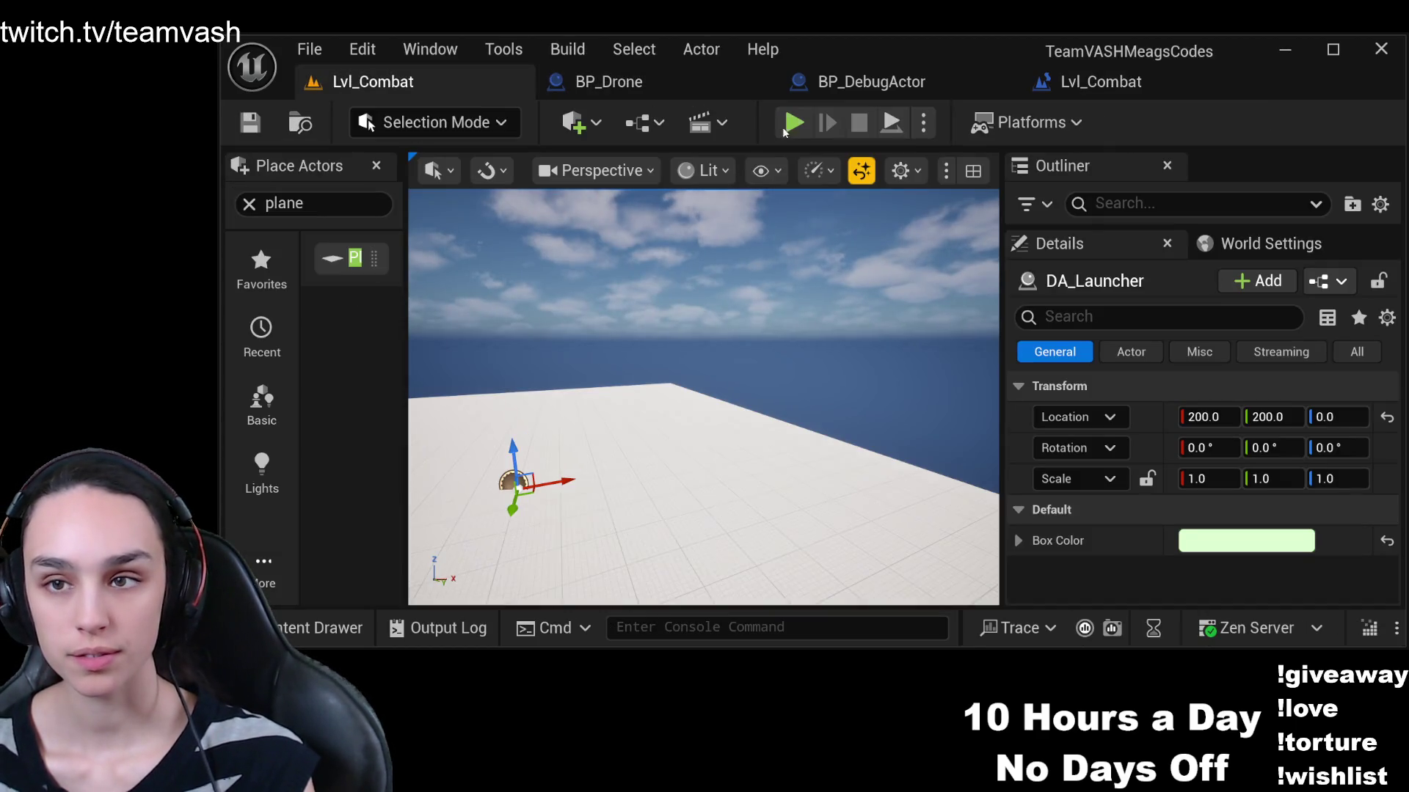
# Play the level again, eject with F8 to view the debug lines, then stop
pyautogui.hotkey('alt', 'p')
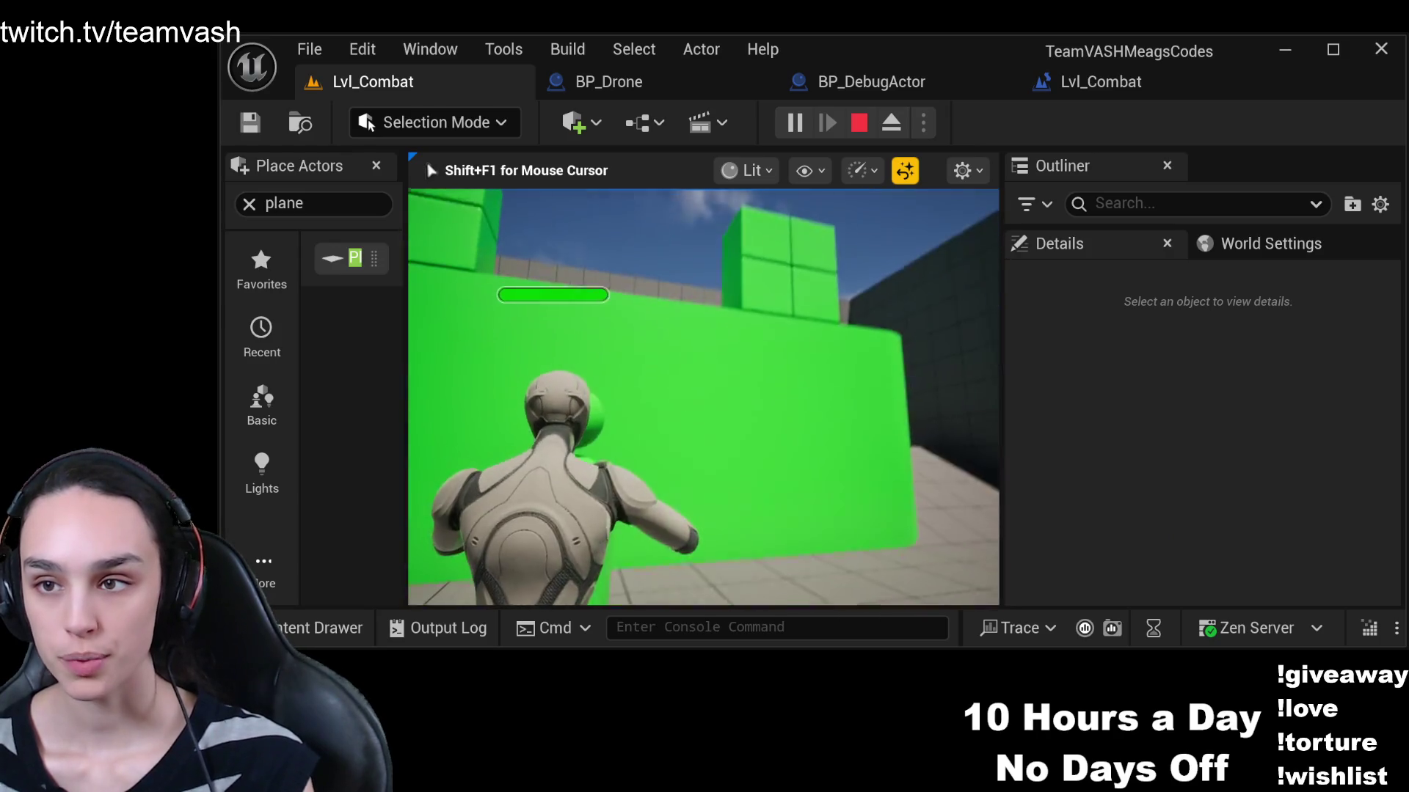
pyautogui.press('F8')
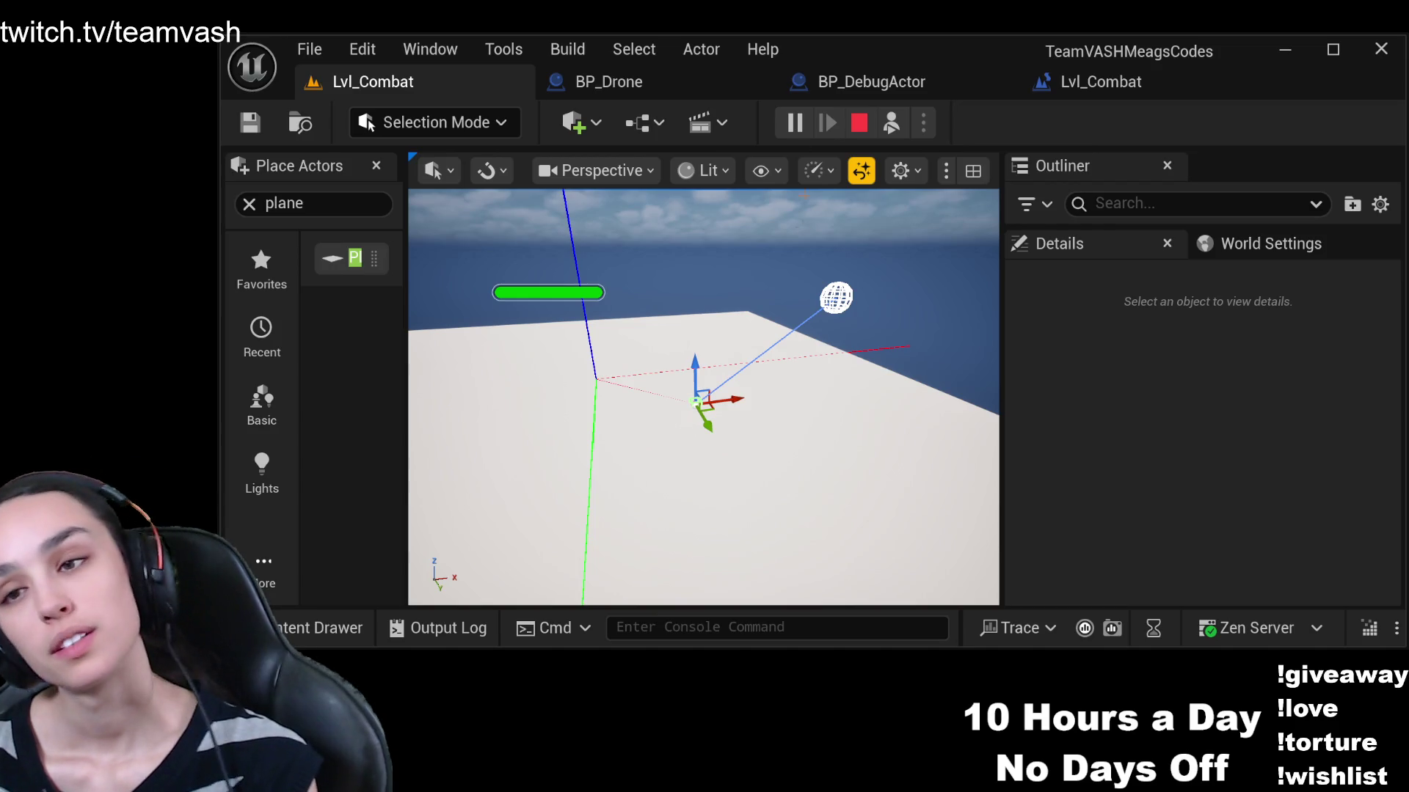
pyautogui.click(858, 122)
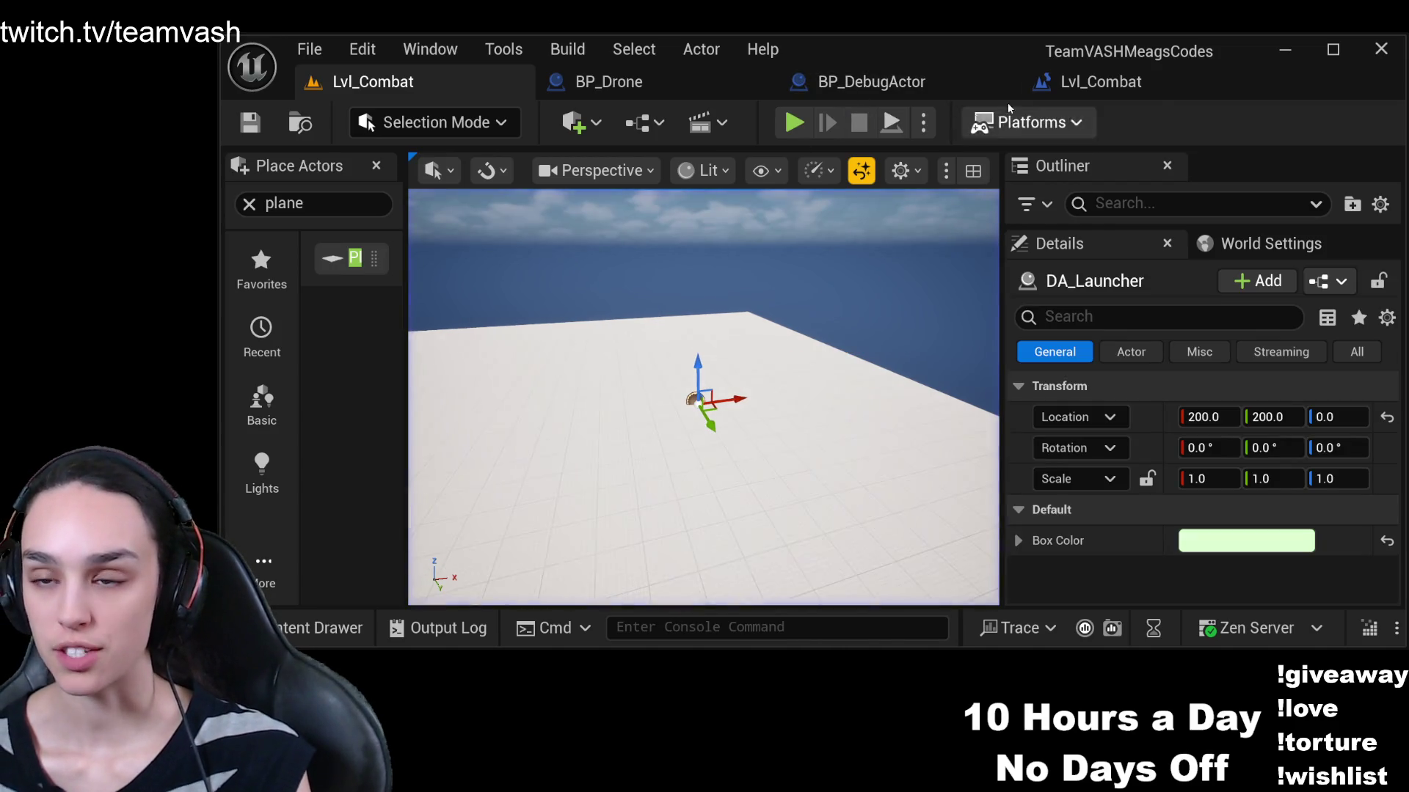
# Chain a new Draw Debug Arrow after the Draw Debug Sphere and frame it in the graph
pyautogui.click(1100, 81)
pyautogui.scroll(-2, 809, 299)
pyautogui.moveTo(805, 292); pyautogui.dragTo(930, 281)
pyautogui.click(1009, 249)
pyautogui.moveTo(733, 354)
pyautogui.mouseDown()
pyautogui.moveTo(815, 379)
pyautogui.moveTo(781, 440)
pyautogui.mouseUp()
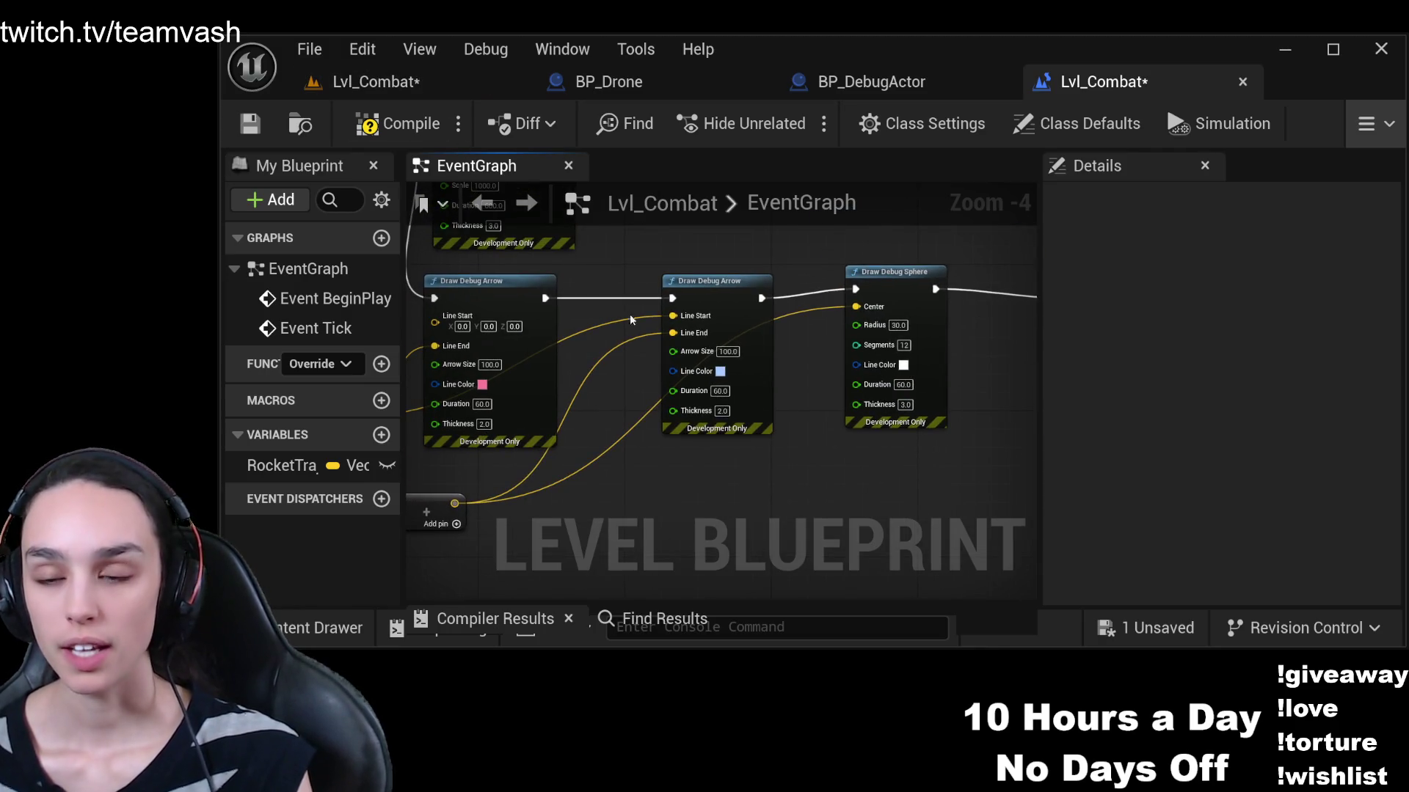
pyautogui.press('Home')
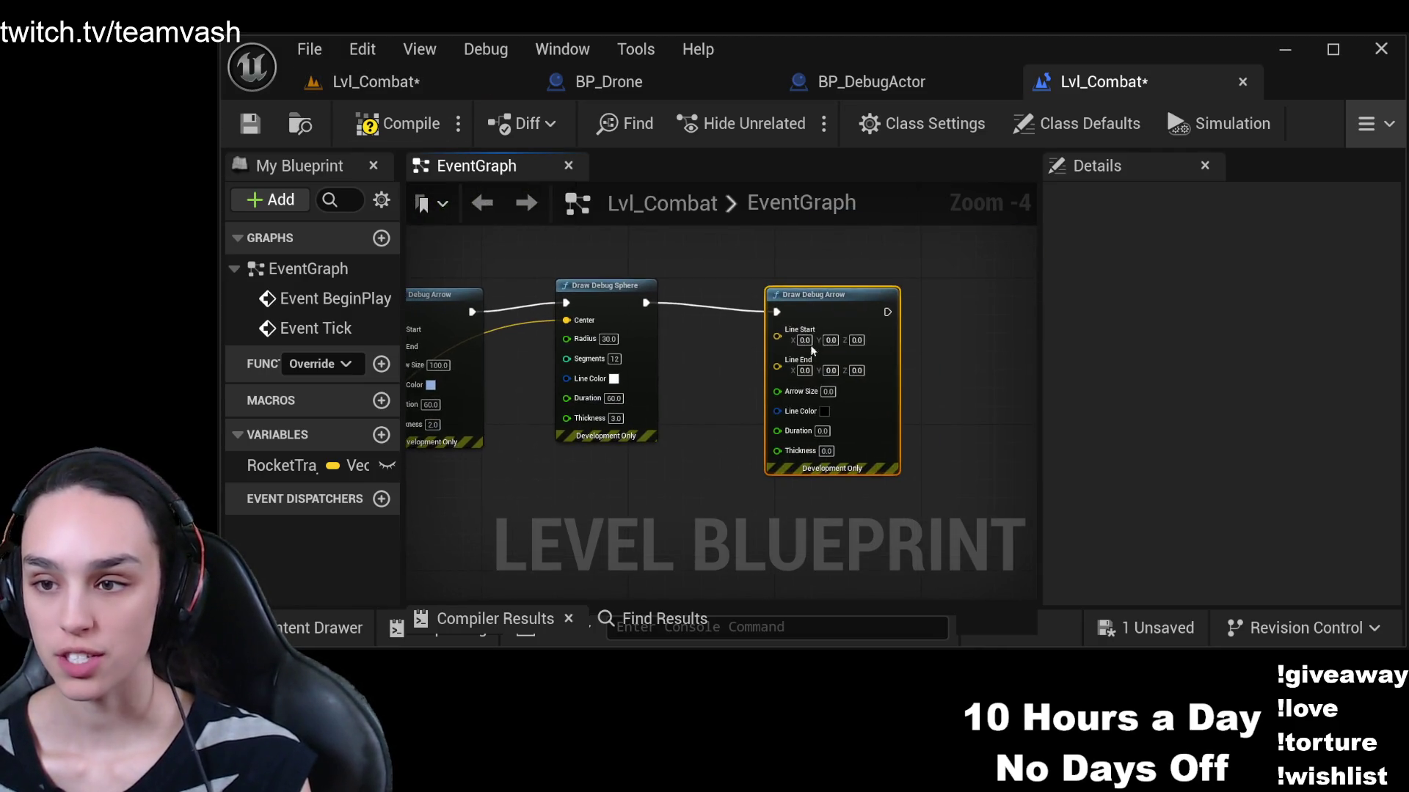
pyautogui.moveTo(672, 449)
pyautogui.mouseDown()
pyautogui.moveTo(697, 377)
pyautogui.moveTo(870, 347)
pyautogui.moveTo(896, 396)
pyautogui.moveTo(1097, 338)
pyautogui.mouseUp()
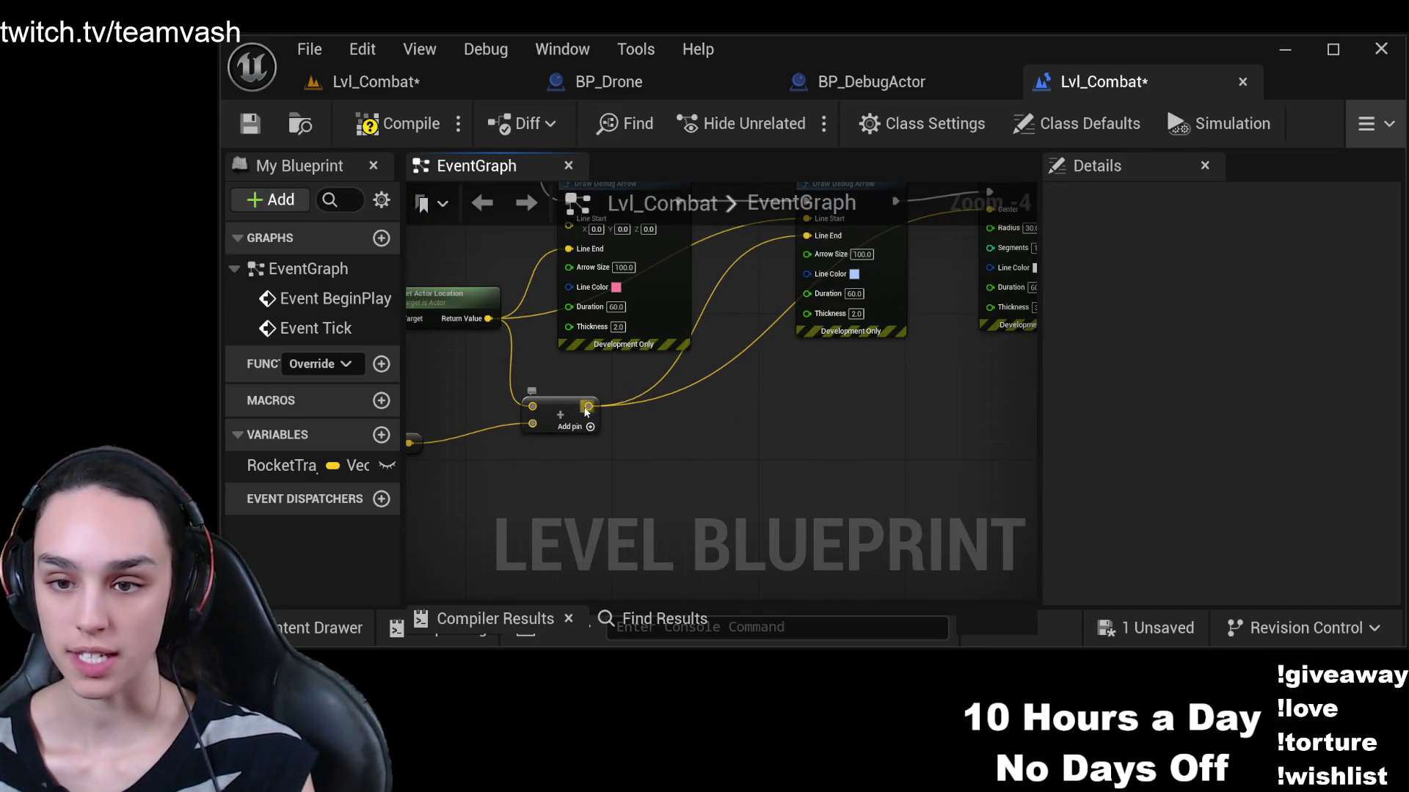
pyautogui.press('Home')
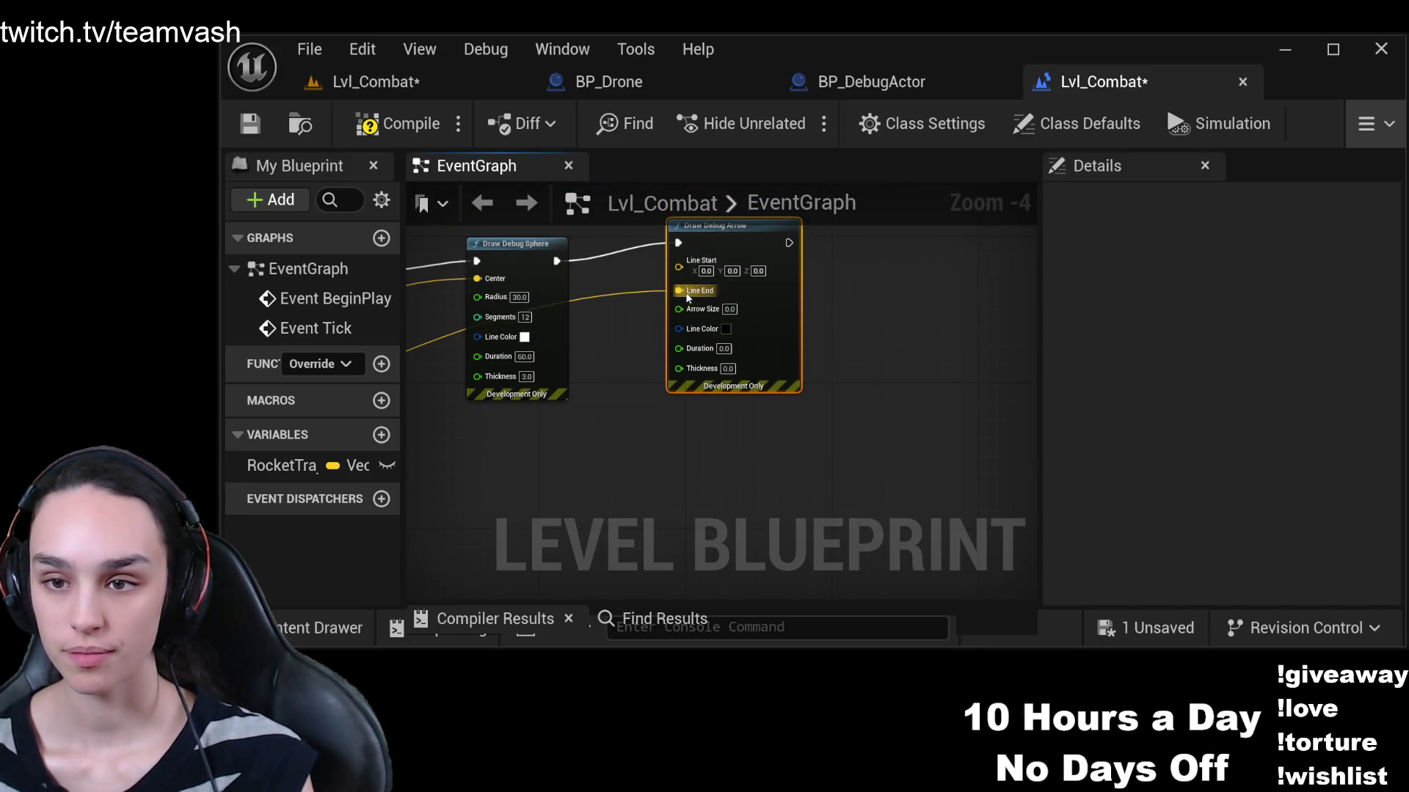
pyautogui.scroll(3, 698, 316)
pyautogui.moveTo(601, 376)
pyautogui.mouseDown()
pyautogui.moveTo(902, 405)
pyautogui.moveTo(739, 408)
pyautogui.moveTo(734, 383)
pyautogui.mouseUp()
pyautogui.scroll(-2, 739, 407)
# Set the new arrow to size 100, thickness 2.0 and duration 600.0, then compile and save
pyautogui.click(903, 327)
pyautogui.write('1')
pyautogui.press('Tab')
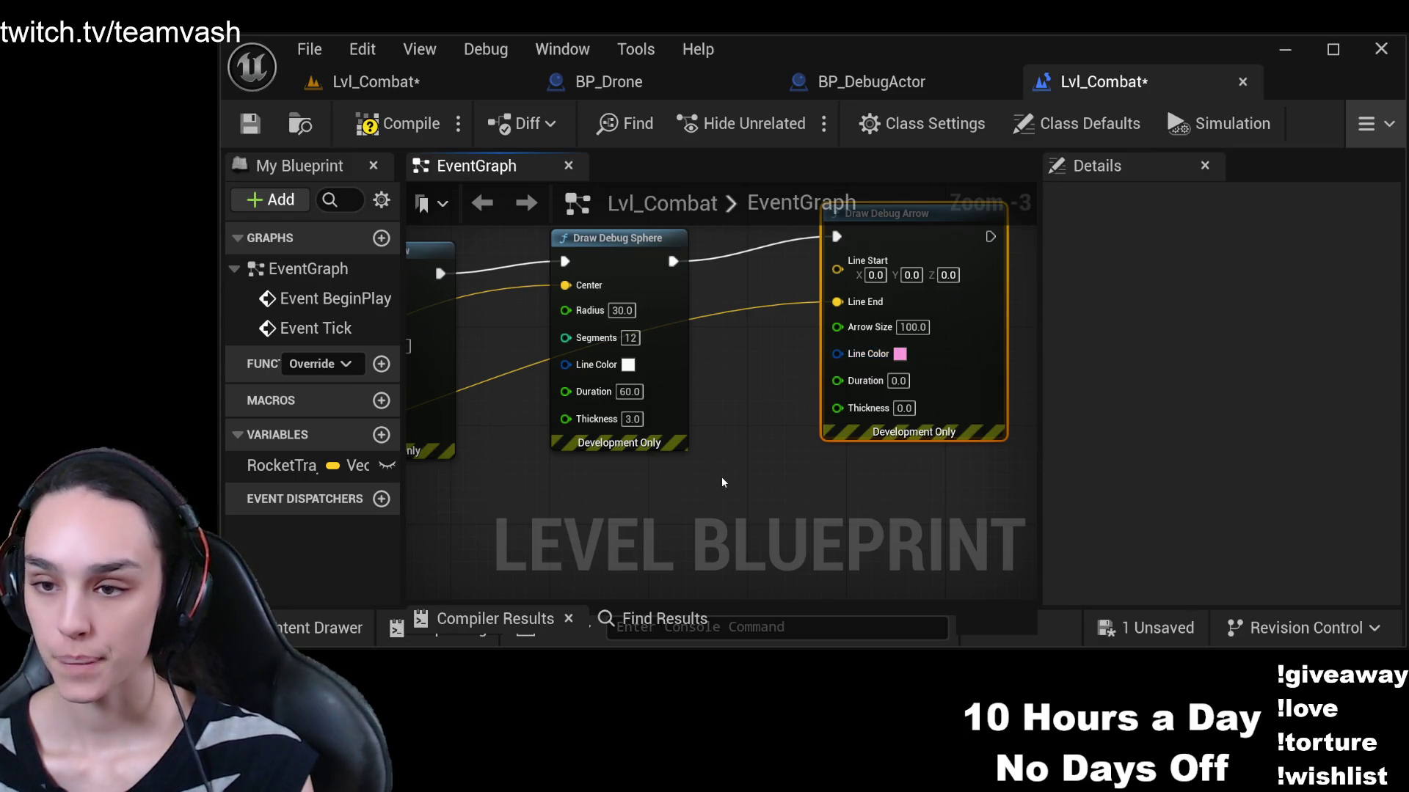
pyautogui.scroll(1, 472, 550)
pyautogui.scroll(-1, 811, 512)
pyautogui.click(986, 438)
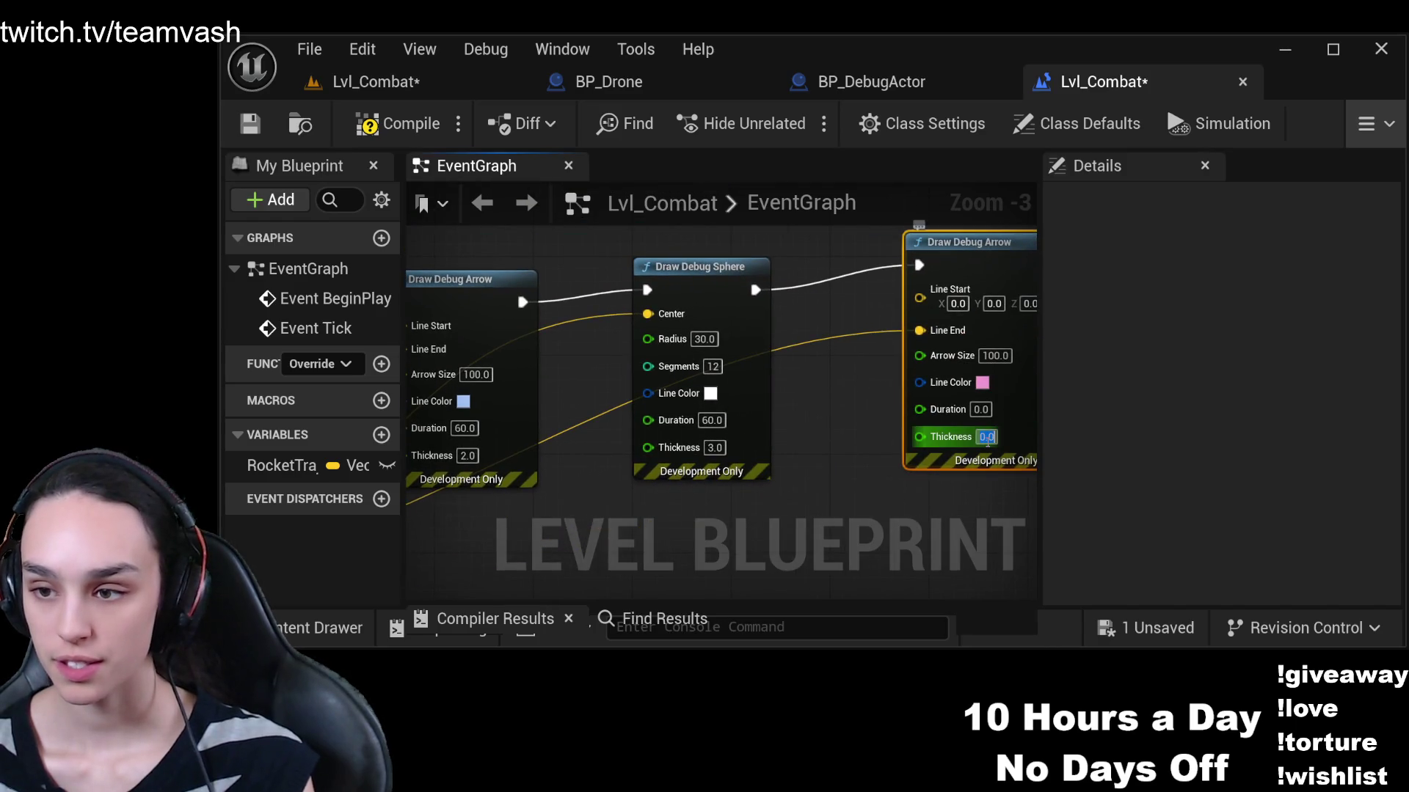
pyautogui.write('2')
pyautogui.press('Return')
pyautogui.click(982, 410)
pyautogui.write('60.0')
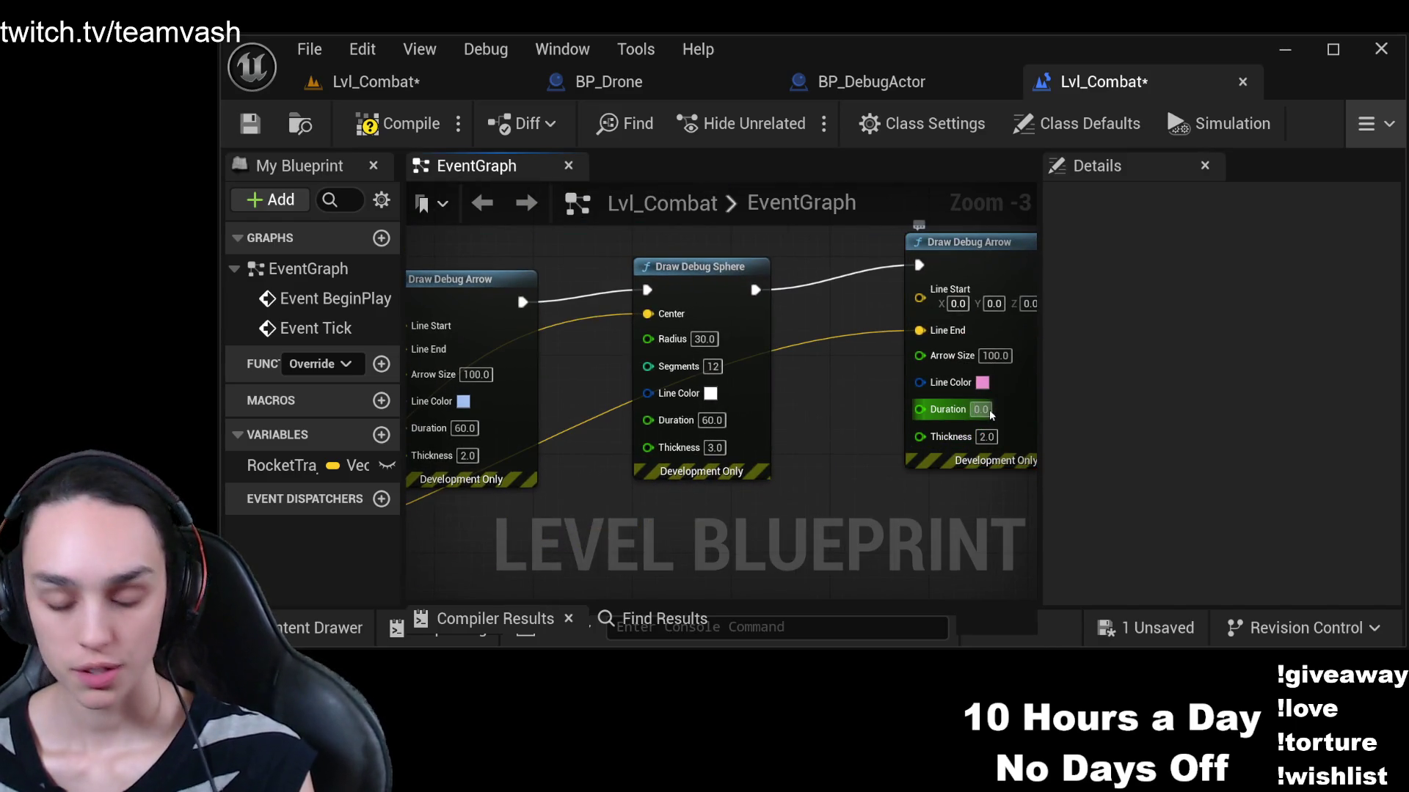
pyautogui.write('0')
pyautogui.press('Return')
pyautogui.click(397, 123)
pyautogui.click(250, 125)
# Play-test Lvl_Combat, ejecting with F8 to inspect the pink debug arrow, then stop and restart play
pyautogui.click(373, 82)
pyautogui.click(795, 123)
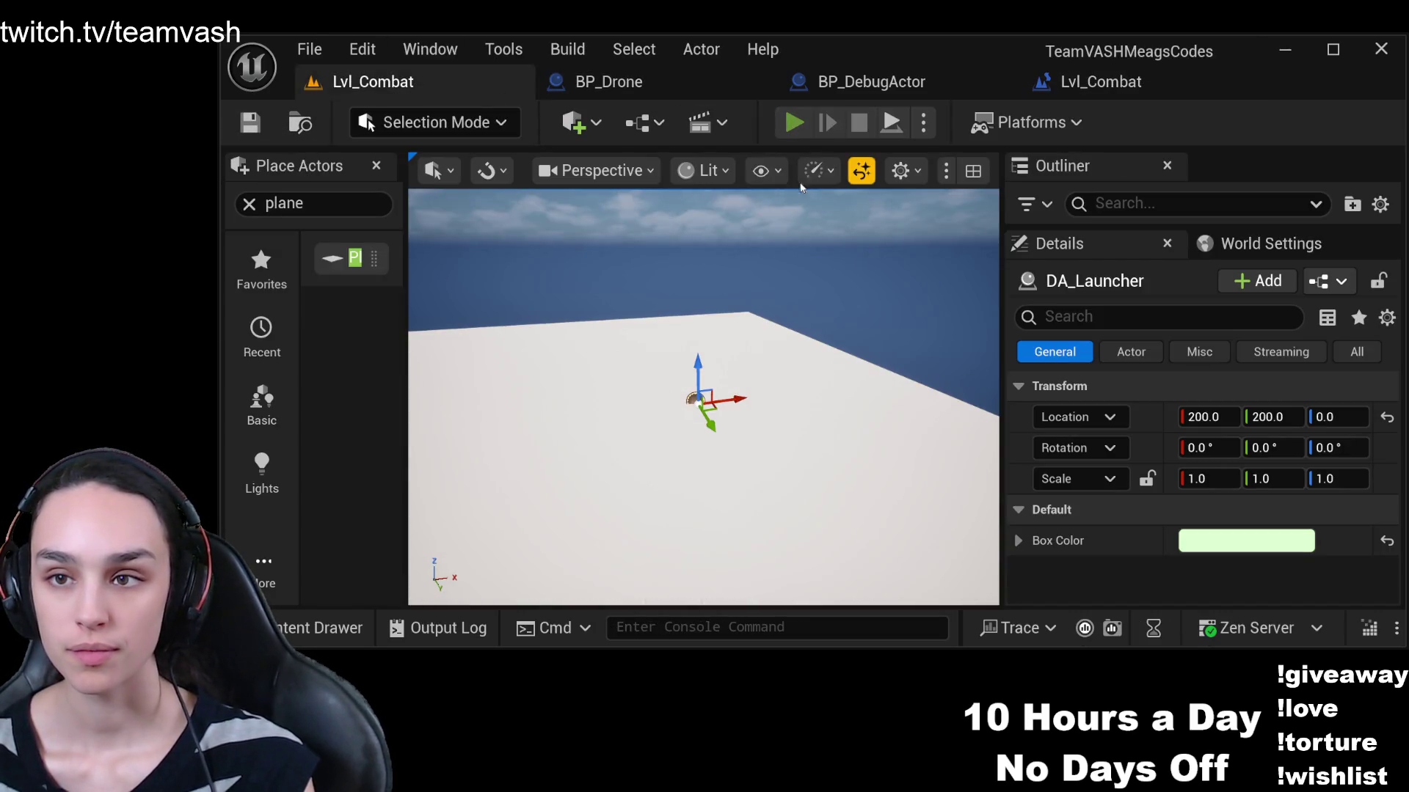
pyautogui.click(893, 308)
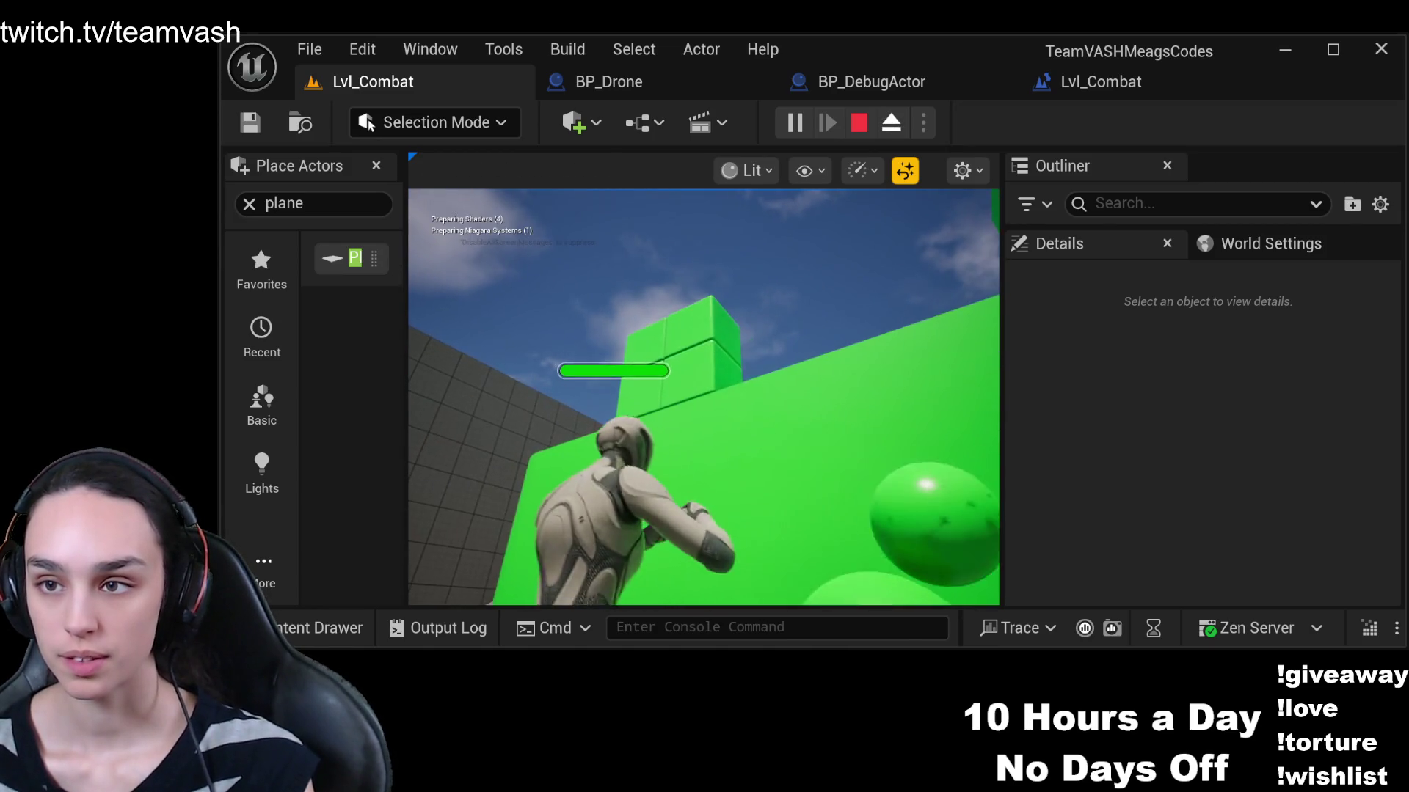
pyautogui.press('F8')
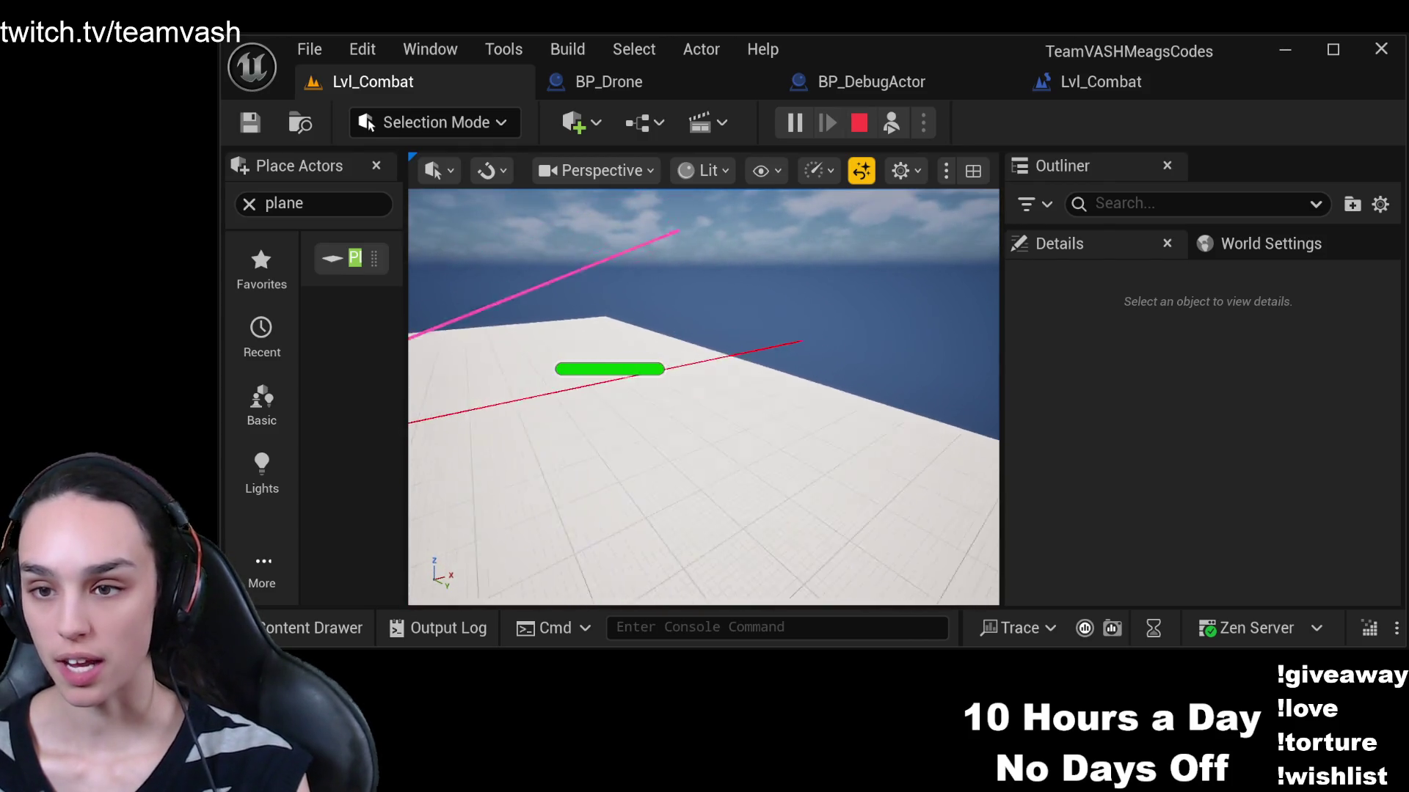
pyautogui.press('Escape')
pyautogui.click(794, 122)
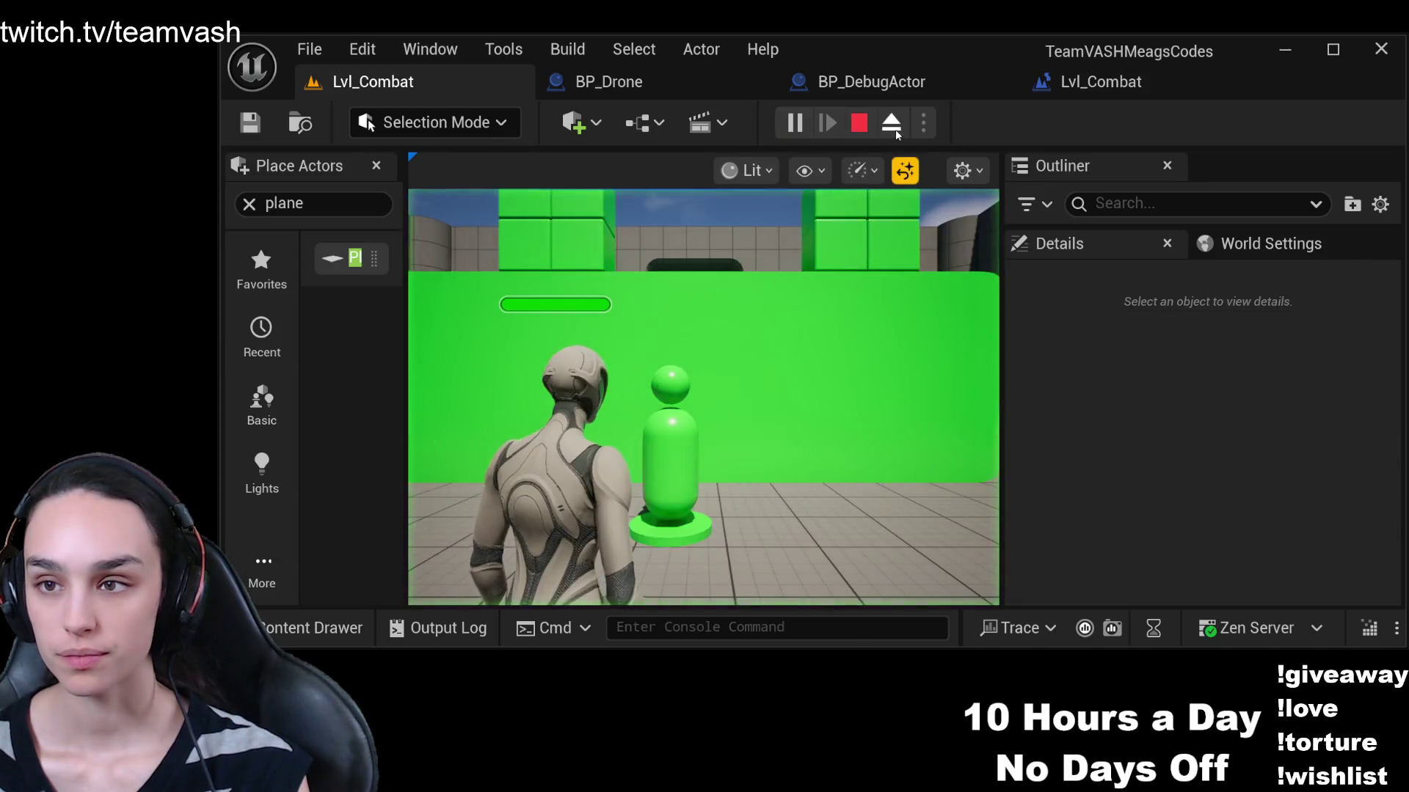
# Eject to a free camera, zoom toward the pink arrow and axes, then reopen the Level Blueprint graph
pyautogui.click(891, 123)
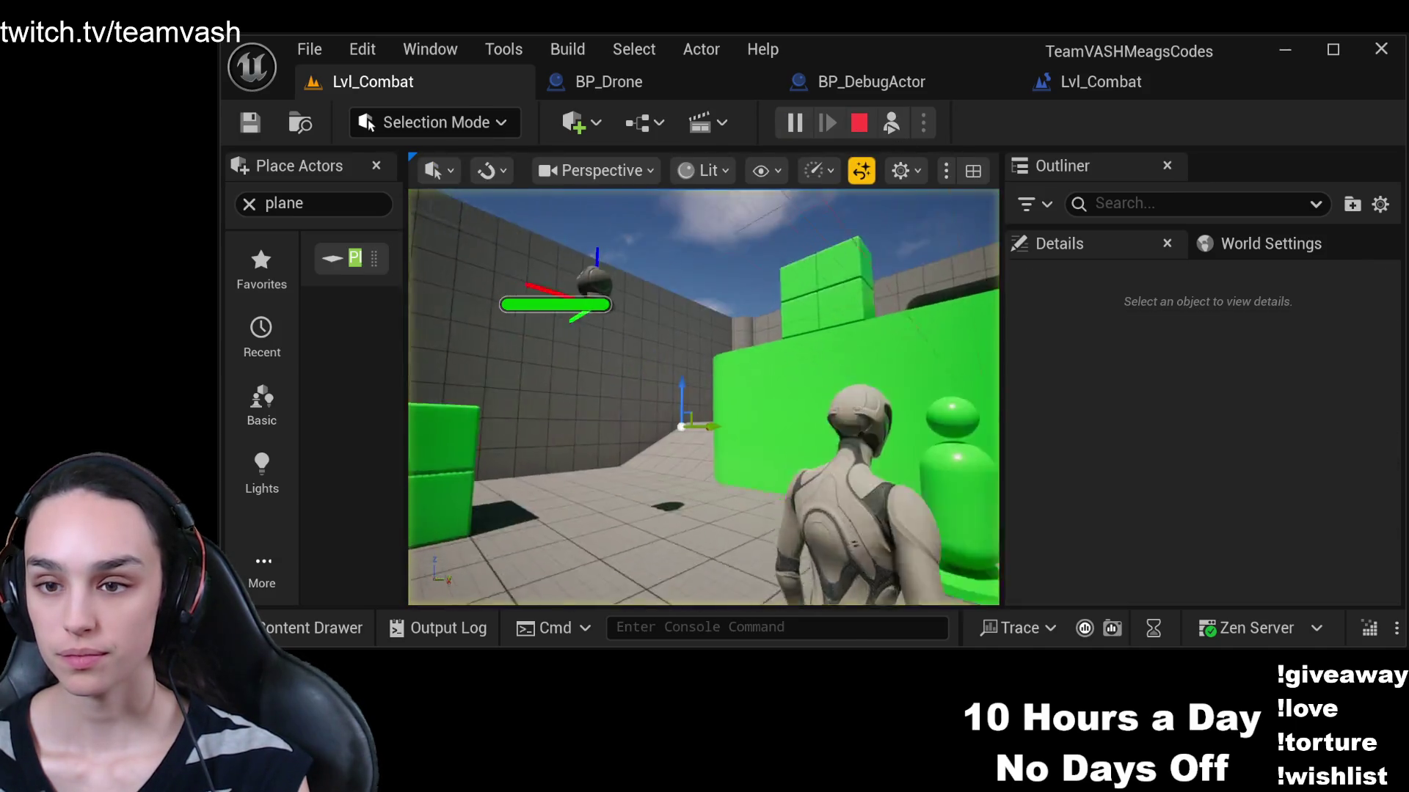
pyautogui.scroll(5, 703, 397)
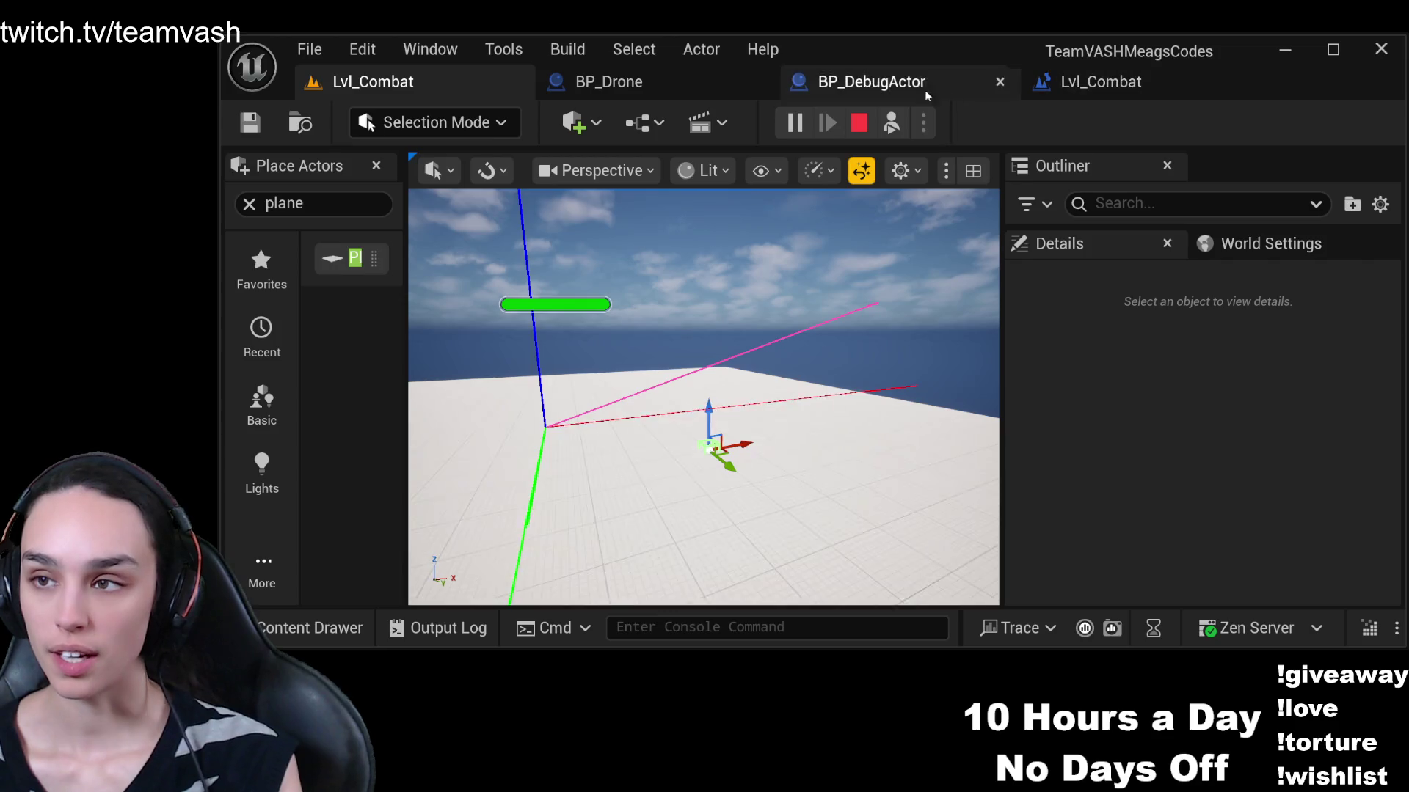
pyautogui.click(1101, 81)
# Zoom out, edit the disabled-node comment text, and pan toward the debug arrow nodes
pyautogui.scroll(-5, 950, 383)
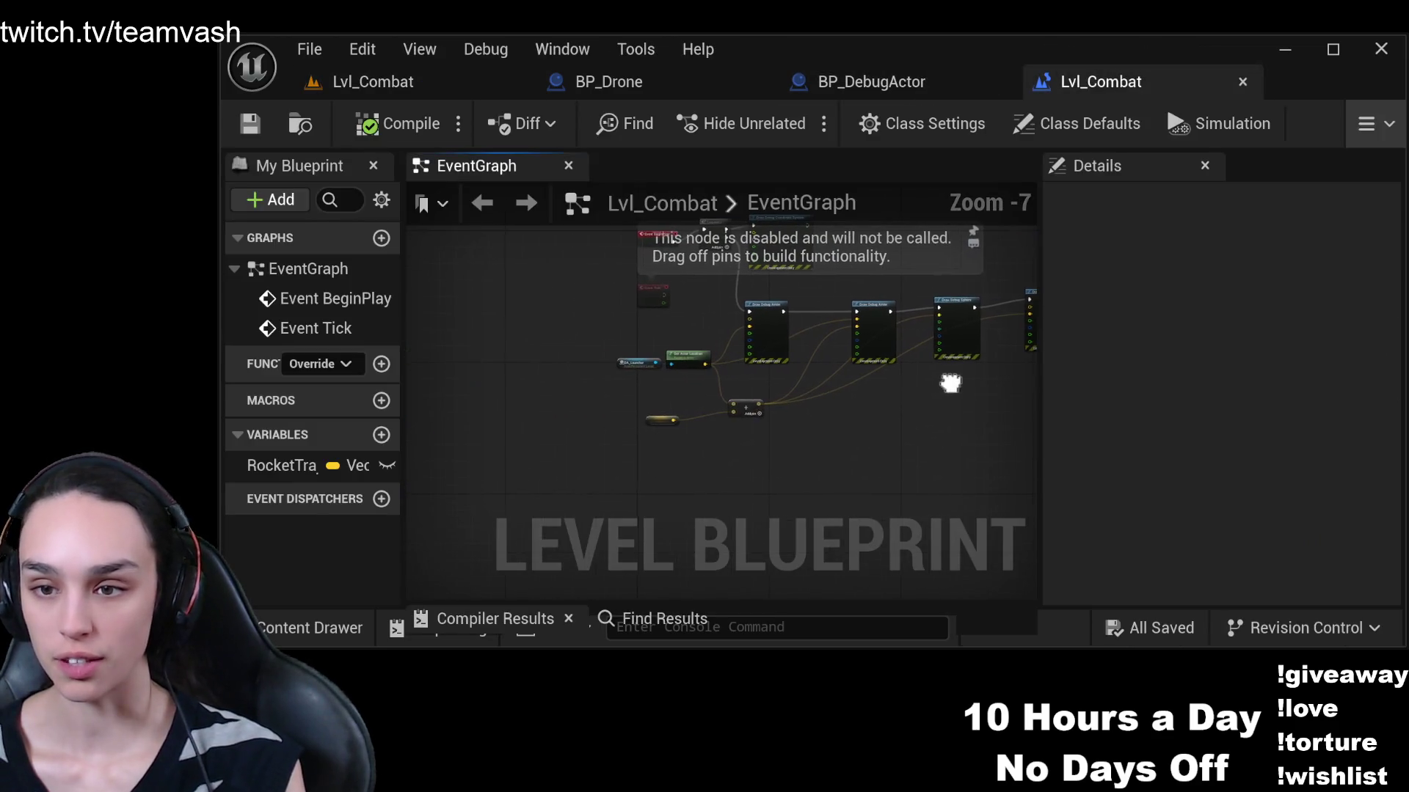
pyautogui.scroll(-1, 900, 415)
pyautogui.moveTo(899, 416); pyautogui.dragTo(755, 402)
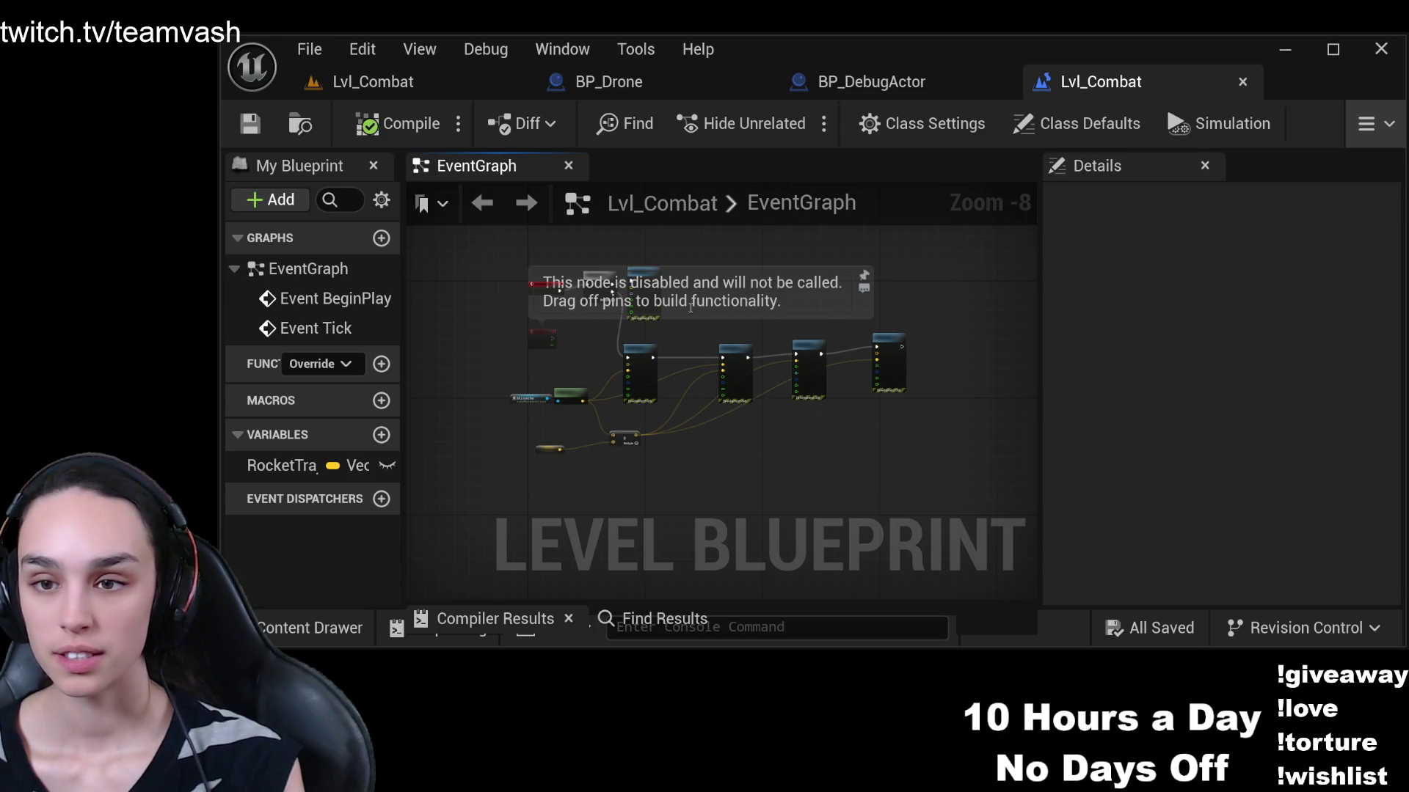
pyautogui.doubleClick(700, 293)
pyautogui.click(794, 324)
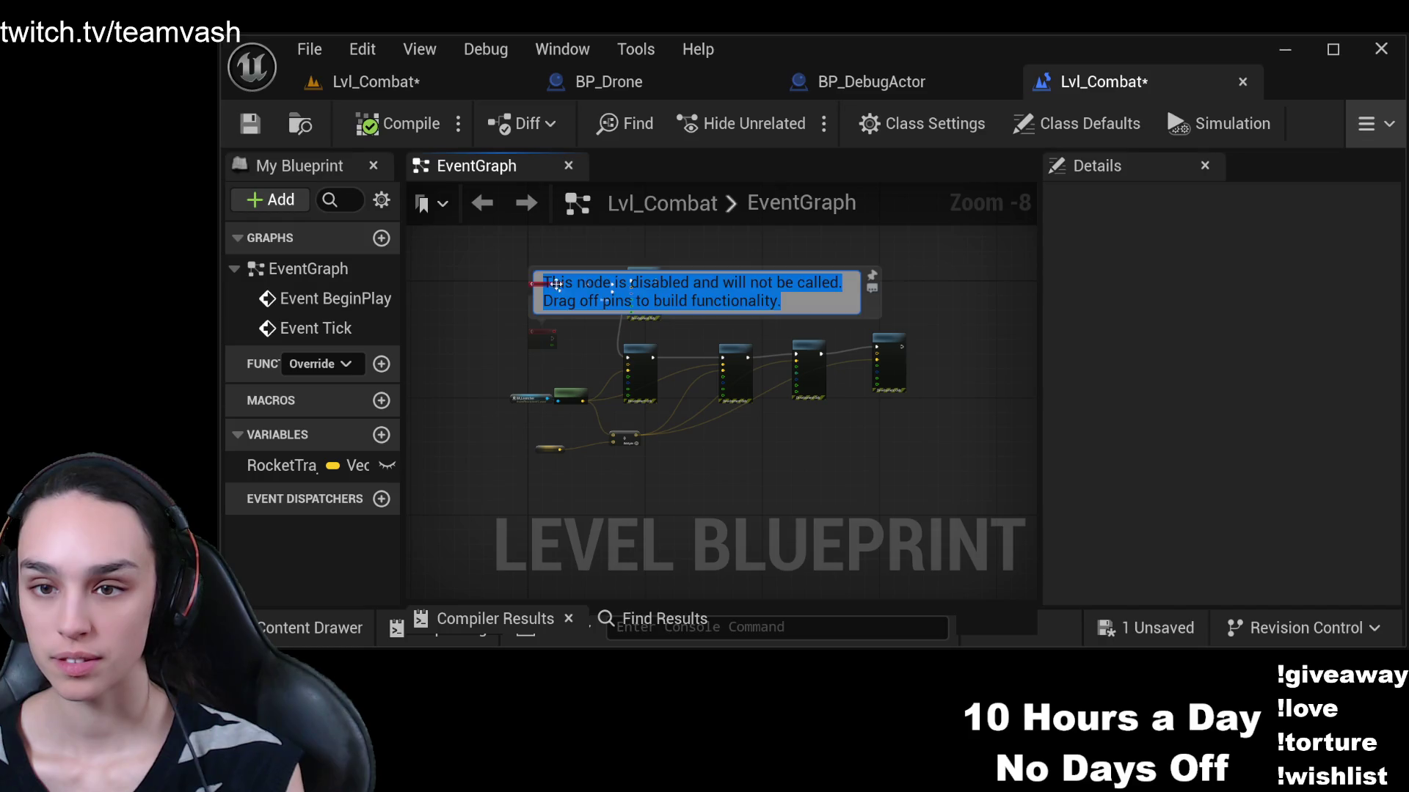
pyautogui.scroll(3, 537, 314)
pyautogui.moveTo(537, 314)
pyautogui.mouseDown()
pyautogui.moveTo(634, 350)
pyautogui.moveTo(866, 341)
pyautogui.moveTo(842, 375)
pyautogui.moveTo(902, 331)
pyautogui.mouseUp()
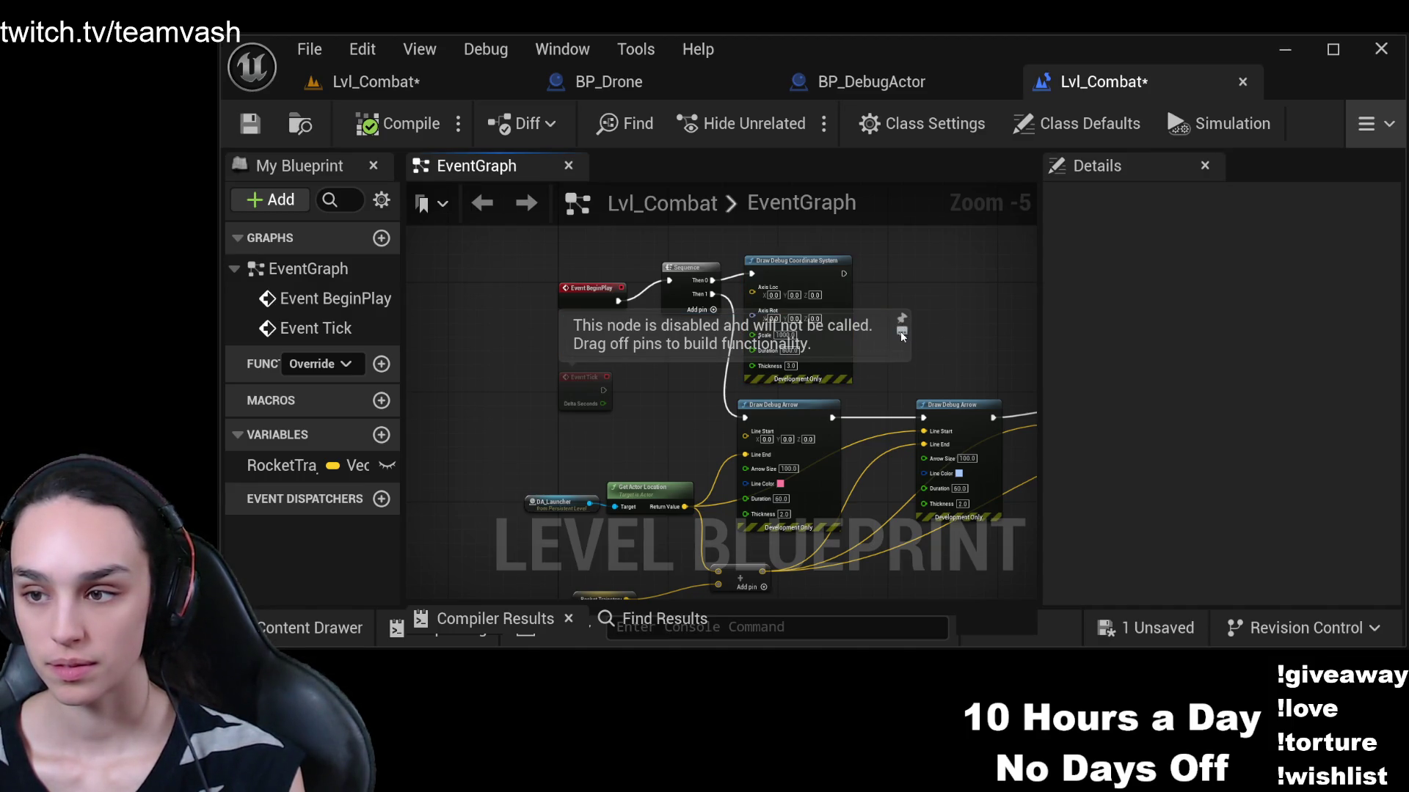
# Move the second Draw Debug Arrow below the others and add an output pin to Sequence
pyautogui.moveTo(902, 336)
pyautogui.mouseDown()
pyautogui.moveTo(840, 317)
pyautogui.moveTo(869, 294)
pyautogui.moveTo(818, 293)
pyautogui.mouseUp()
pyautogui.click(846, 290)
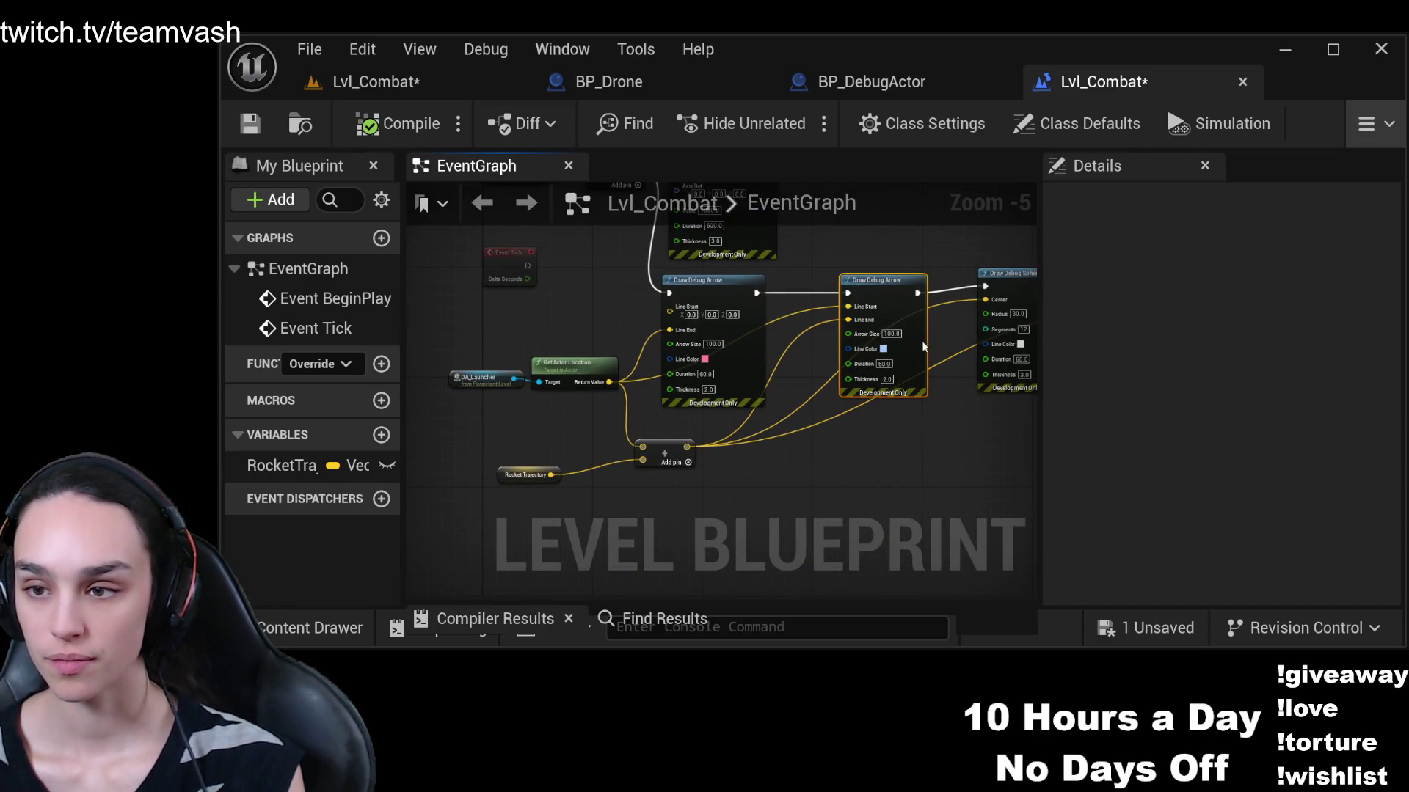
pyautogui.moveTo(893, 286); pyautogui.dragTo(705, 491)
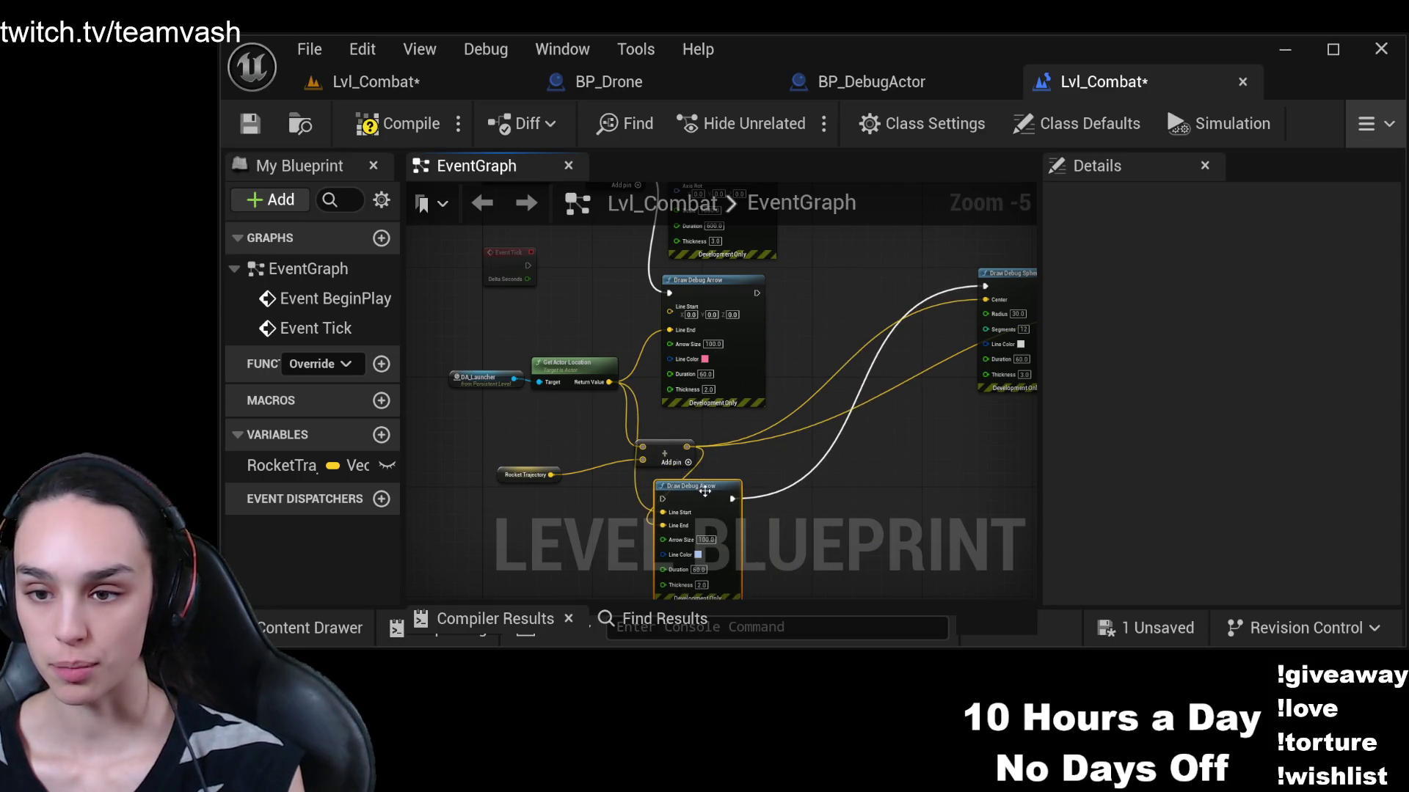
pyautogui.moveTo(780, 293); pyautogui.dragTo(801, 398)
pyautogui.click(663, 295)
pyautogui.moveTo(646, 290); pyautogui.dragTo(587, 293)
pyautogui.scroll(-2, 632, 362)
pyautogui.moveTo(633, 362); pyautogui.dragTo(675, 388)
# Connect the Sequence's Then 2 output to the relocated second Draw Debug Arrow
pyautogui.scroll(4, 675, 388)
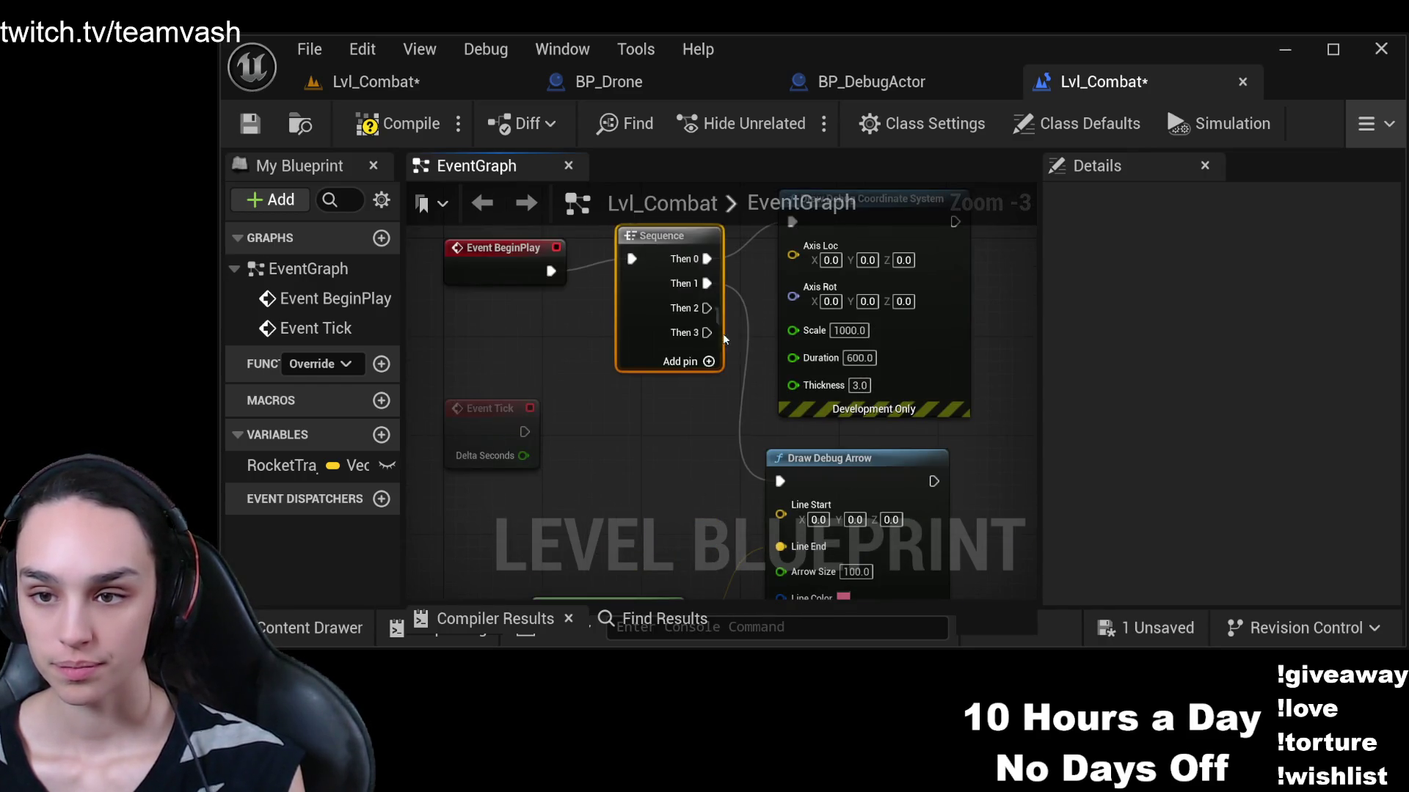
pyautogui.scroll(-4, 724, 338)
pyautogui.scroll(3, 763, 513)
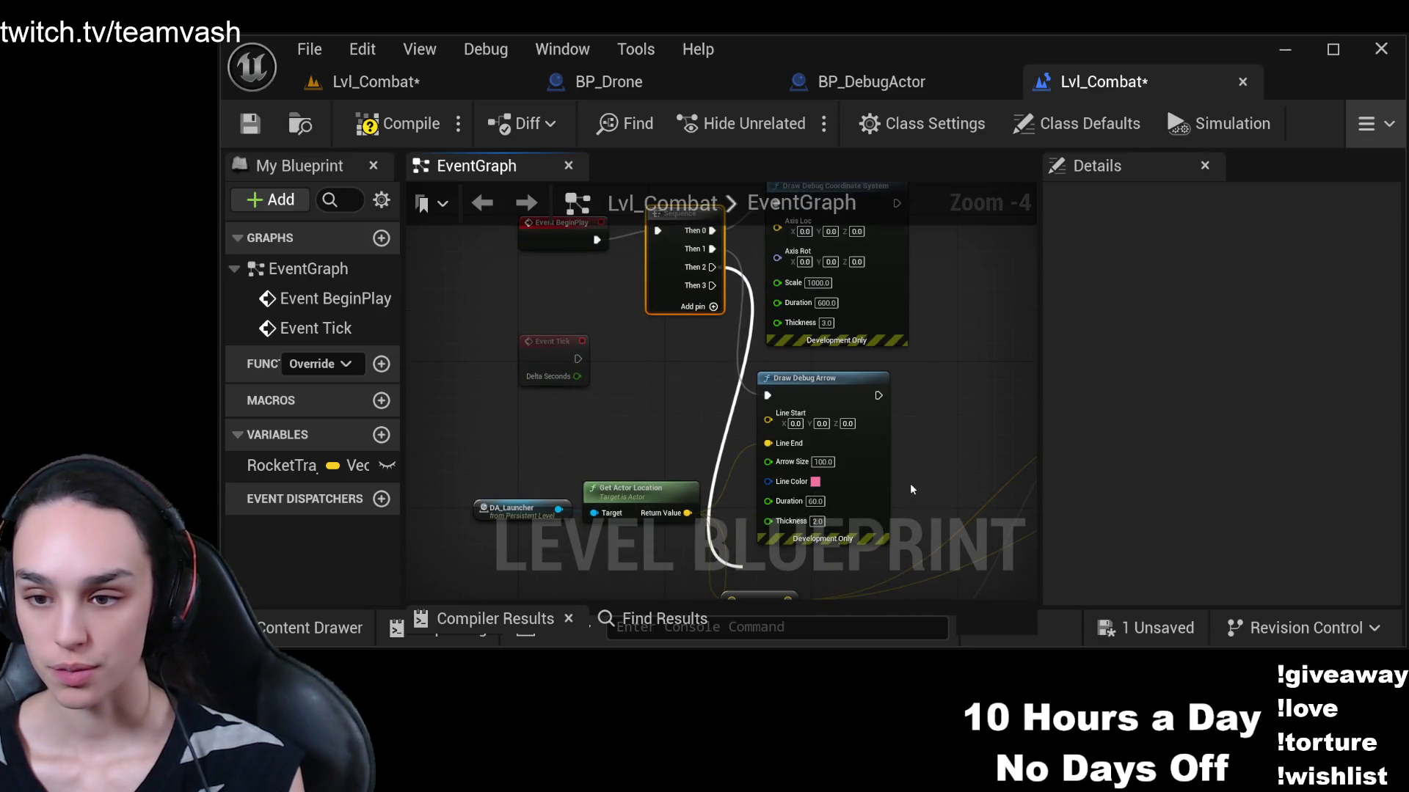
pyautogui.scroll(-3, 664, 284)
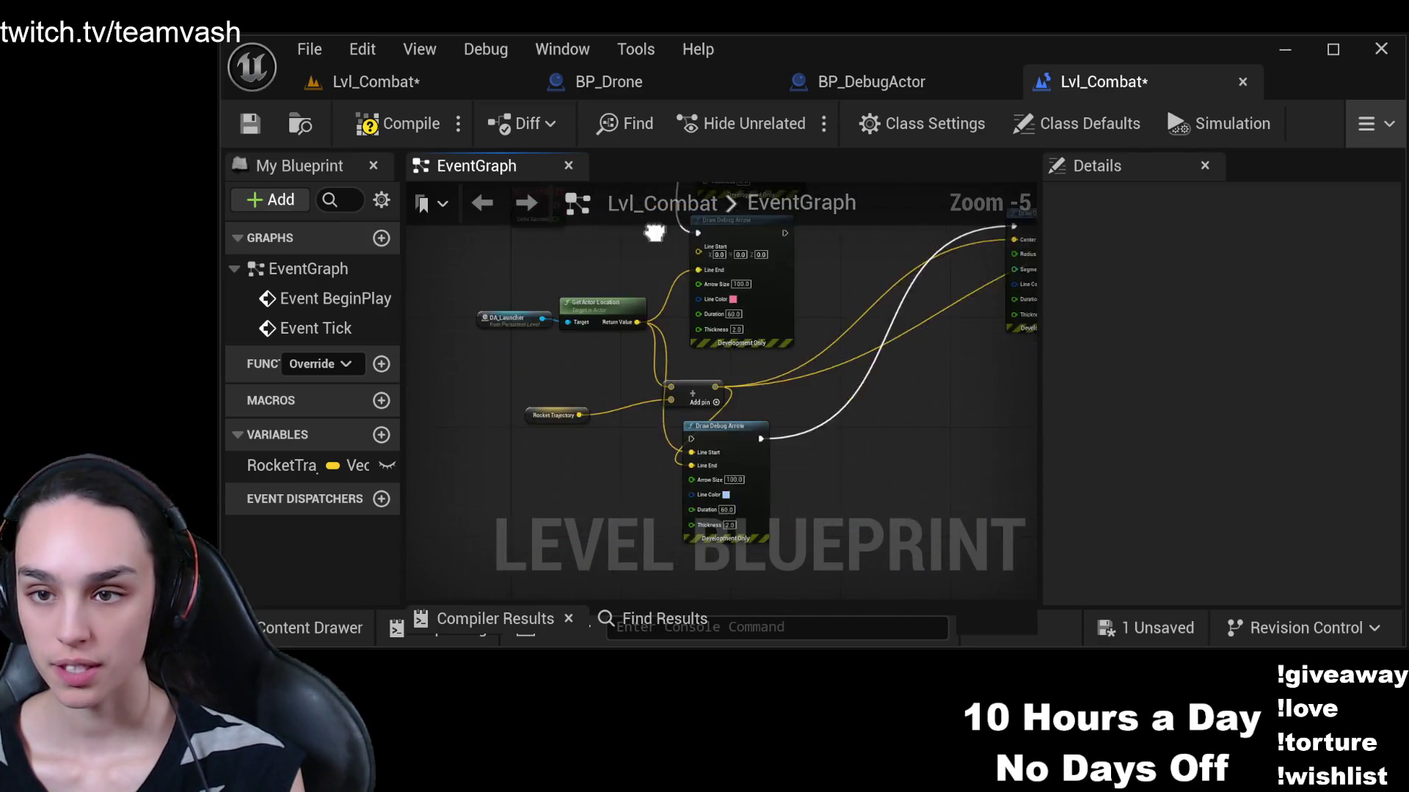
pyautogui.scroll(1, 664, 284)
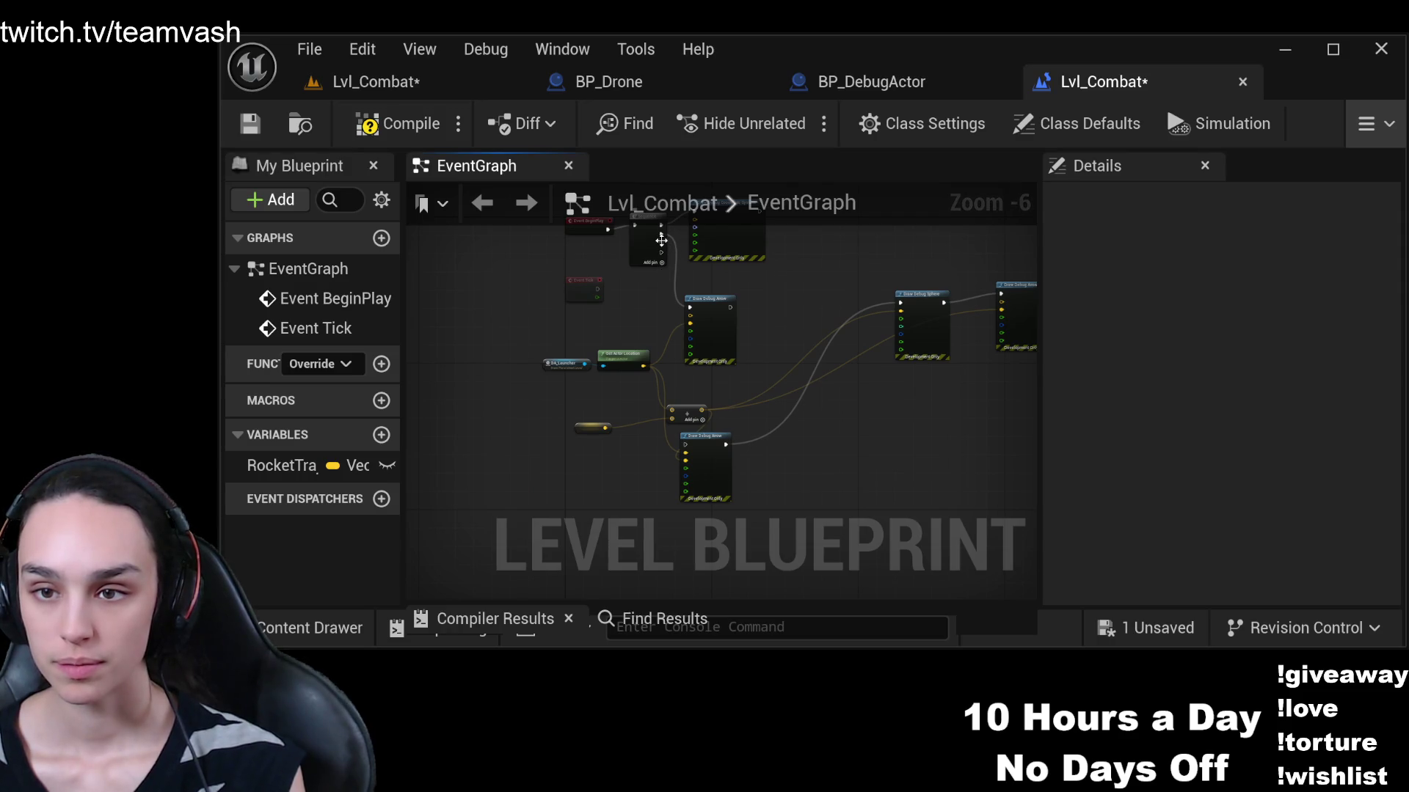
pyautogui.scroll(1, 659, 259)
pyautogui.moveTo(665, 236)
pyautogui.mouseDown()
pyautogui.moveTo(679, 539)
pyautogui.moveTo(701, 539)
pyautogui.mouseUp()
# Move the Draw Debug Sphere and pink Draw Debug Arrow together below the others
pyautogui.moveTo(1025, 373); pyautogui.dragTo(732, 367)
pyautogui.moveTo(955, 273); pyautogui.dragTo(665, 440)
pyautogui.scroll(-3, 912, 318)
pyautogui.moveTo(795, 282)
pyautogui.mouseDown()
pyautogui.moveTo(659, 488)
pyautogui.moveTo(572, 506)
pyautogui.mouseUp()
pyautogui.moveTo(645, 430)
pyautogui.mouseDown()
pyautogui.moveTo(811, 494)
pyautogui.moveTo(781, 321)
pyautogui.mouseUp()
pyautogui.click(806, 373)
pyautogui.click(720, 376)
pyautogui.scroll(4, 721, 375)
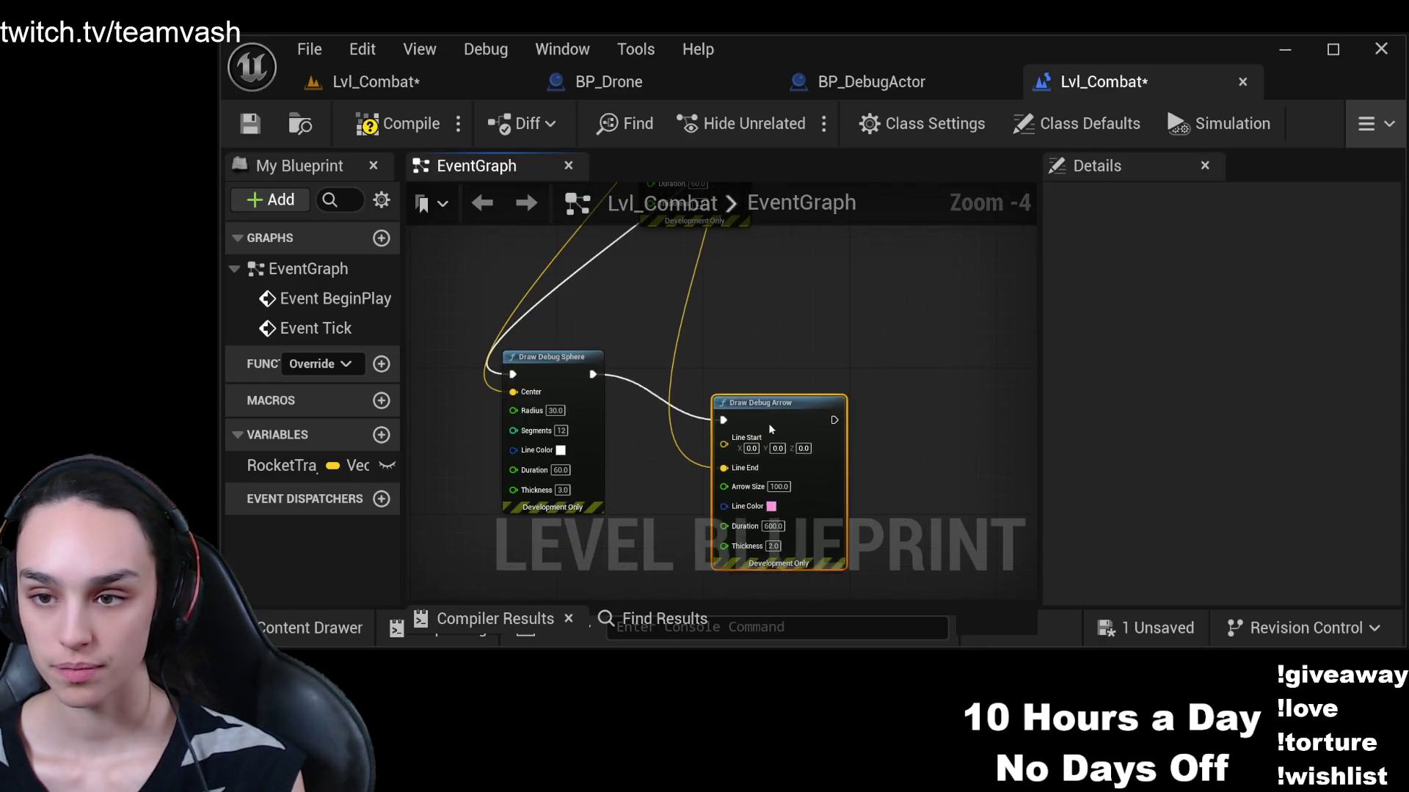
# Place the Draw Debug Sphere node beside the Draw Debug Arrow node
pyautogui.moveTo(557, 361)
pyautogui.mouseDown()
pyautogui.moveTo(651, 262)
pyautogui.moveTo(625, 245)
pyautogui.mouseUp()
pyautogui.moveTo(750, 270); pyautogui.dragTo(726, 414)
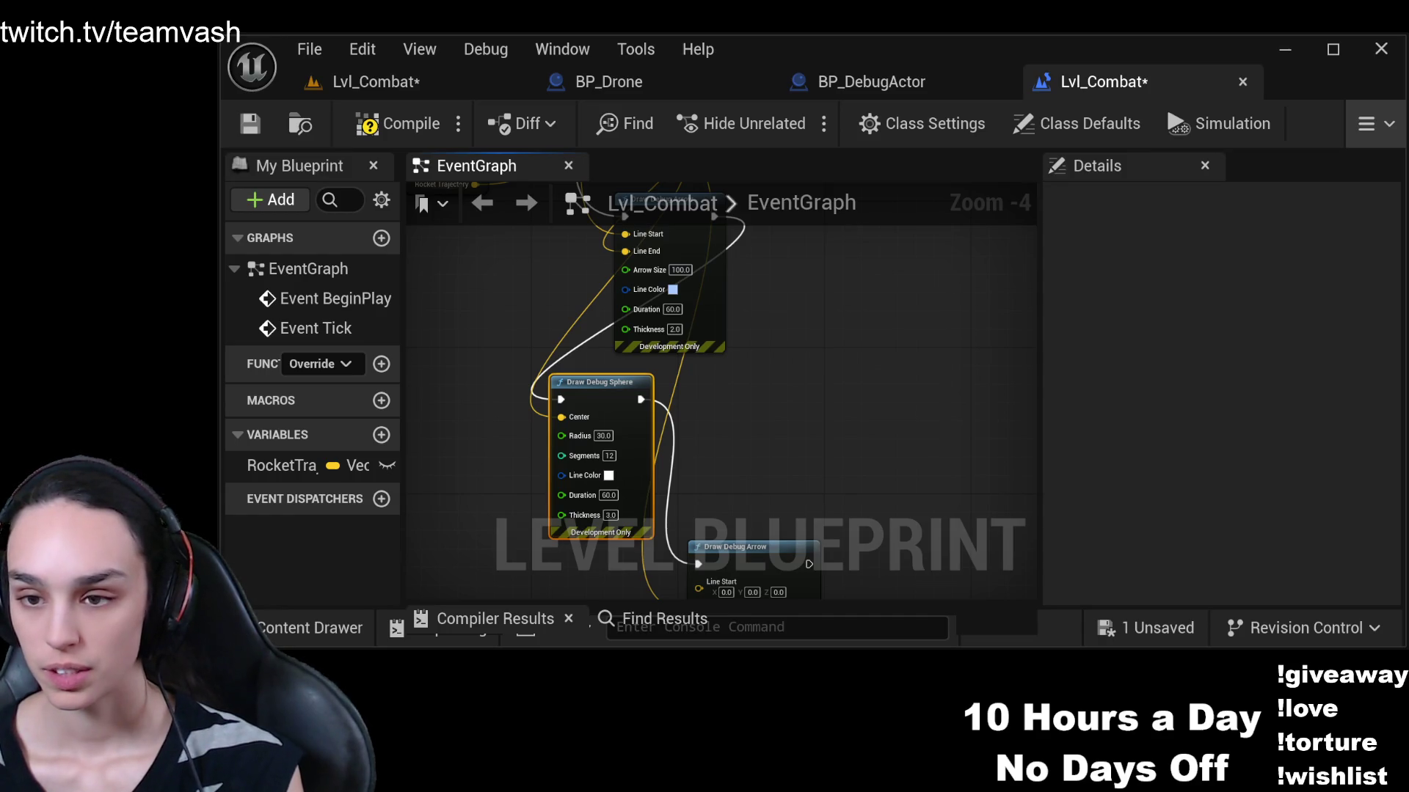
pyautogui.moveTo(741, 436); pyautogui.dragTo(802, 508)
pyautogui.moveTo(669, 479)
pyautogui.mouseDown()
pyautogui.moveTo(924, 388)
pyautogui.moveTo(890, 284)
pyautogui.mouseUp()
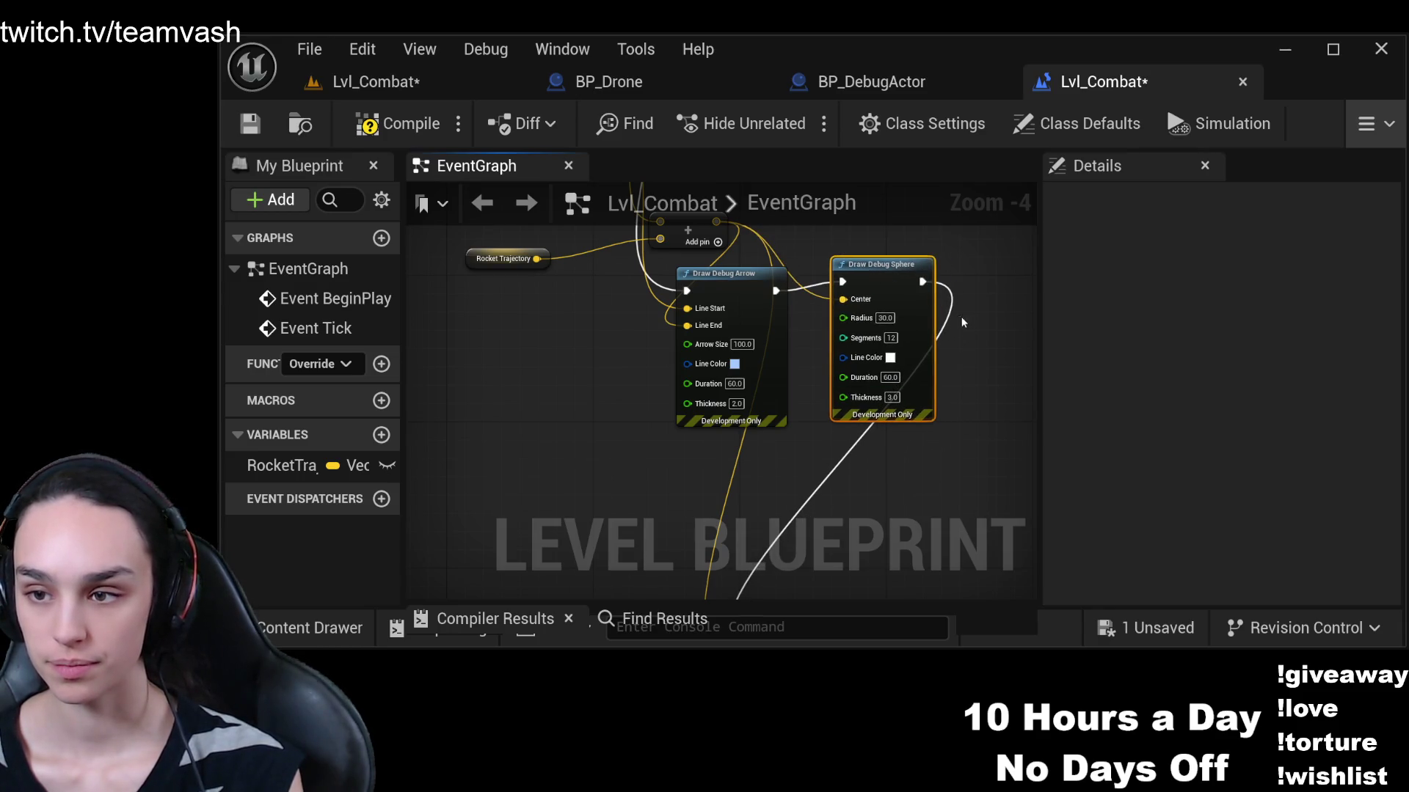
# Move the second Draw Debug Arrow up and wire an execution pin into it
pyautogui.moveTo(880, 444)
pyautogui.mouseDown()
pyautogui.moveTo(912, 352)
pyautogui.moveTo(771, 268)
pyautogui.moveTo(828, 494)
pyautogui.mouseUp()
pyautogui.scroll(-2, 828, 494)
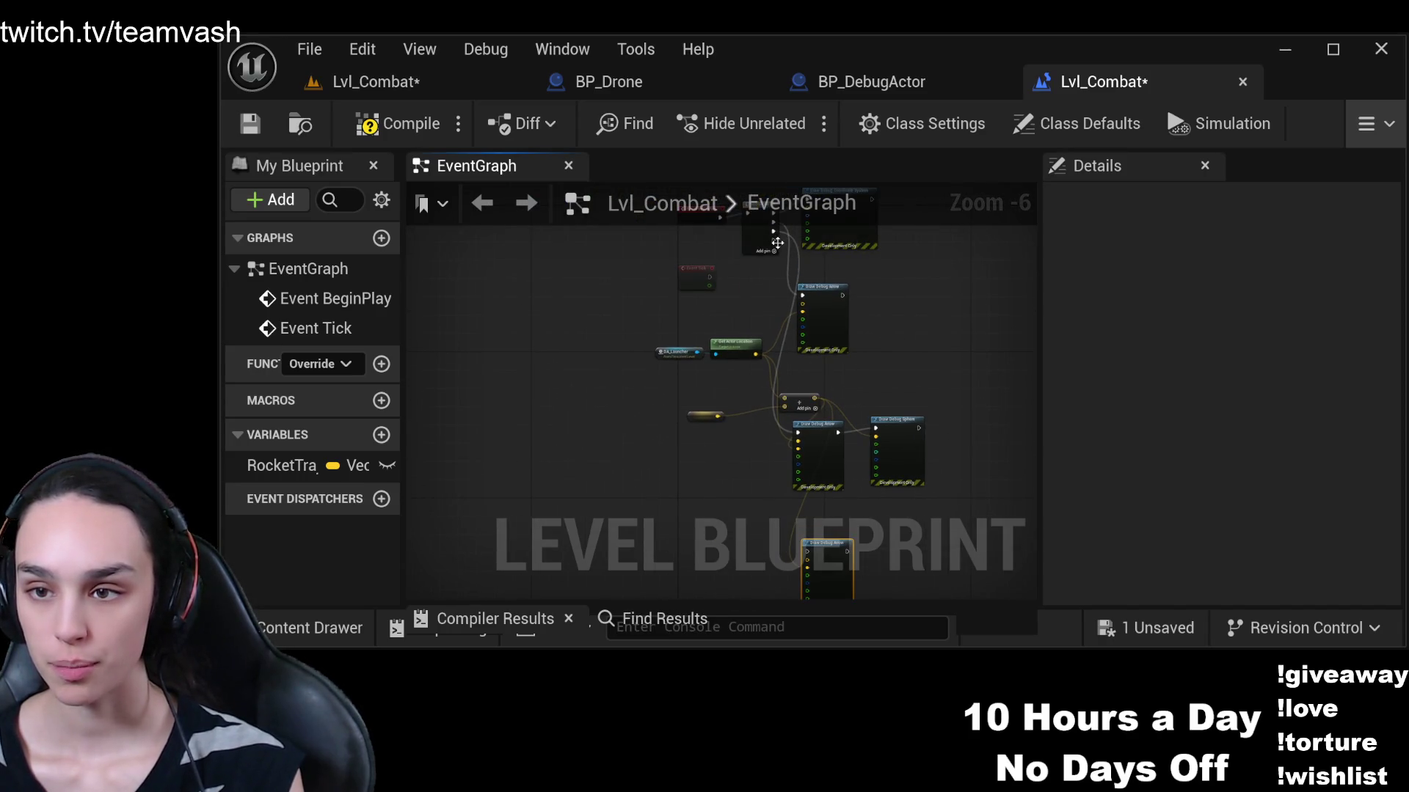
pyautogui.scroll(1, 771, 238)
pyautogui.moveTo(778, 221)
pyautogui.mouseDown()
pyautogui.moveTo(789, 411)
pyautogui.moveTo(813, 297)
pyautogui.moveTo(826, 306)
pyautogui.mouseUp()
pyautogui.scroll(2, 865, 513)
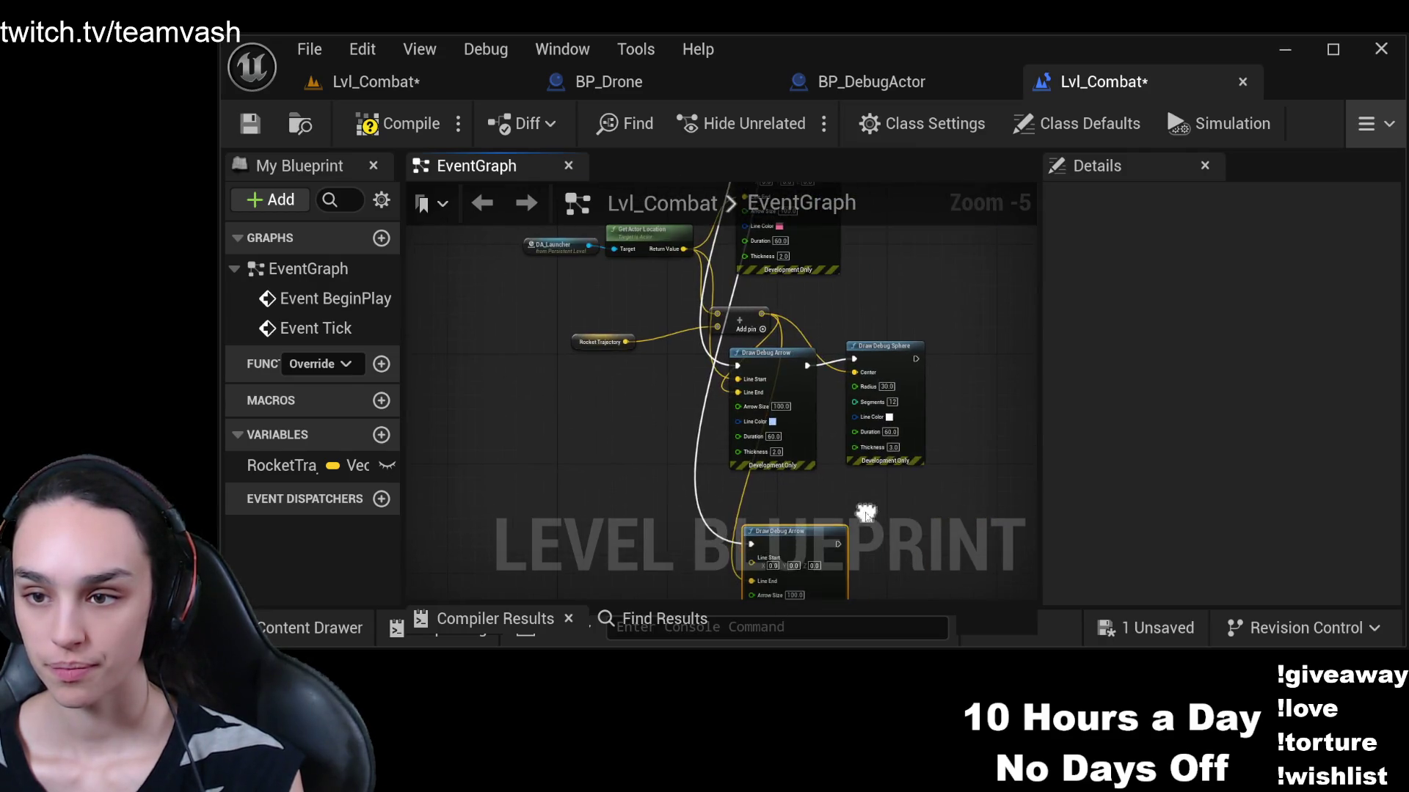
# Regroup the Add, Get Actor Location, DA_Launcher and Rocket Trajectory nodes together
pyautogui.moveTo(822, 385); pyautogui.dragTo(802, 350)
pyautogui.click(670, 413)
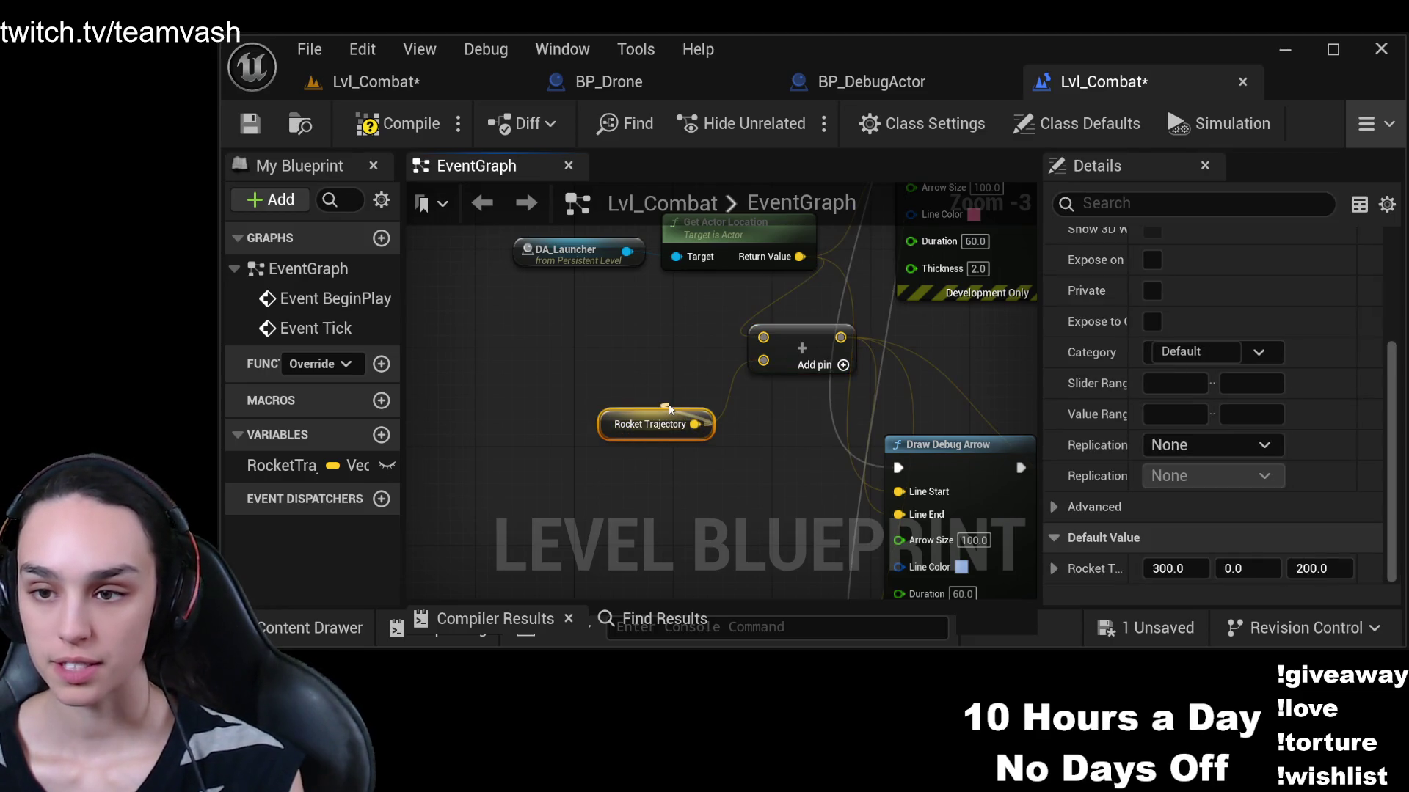
pyautogui.click(616, 334)
pyautogui.moveTo(617, 334); pyautogui.dragTo(607, 459)
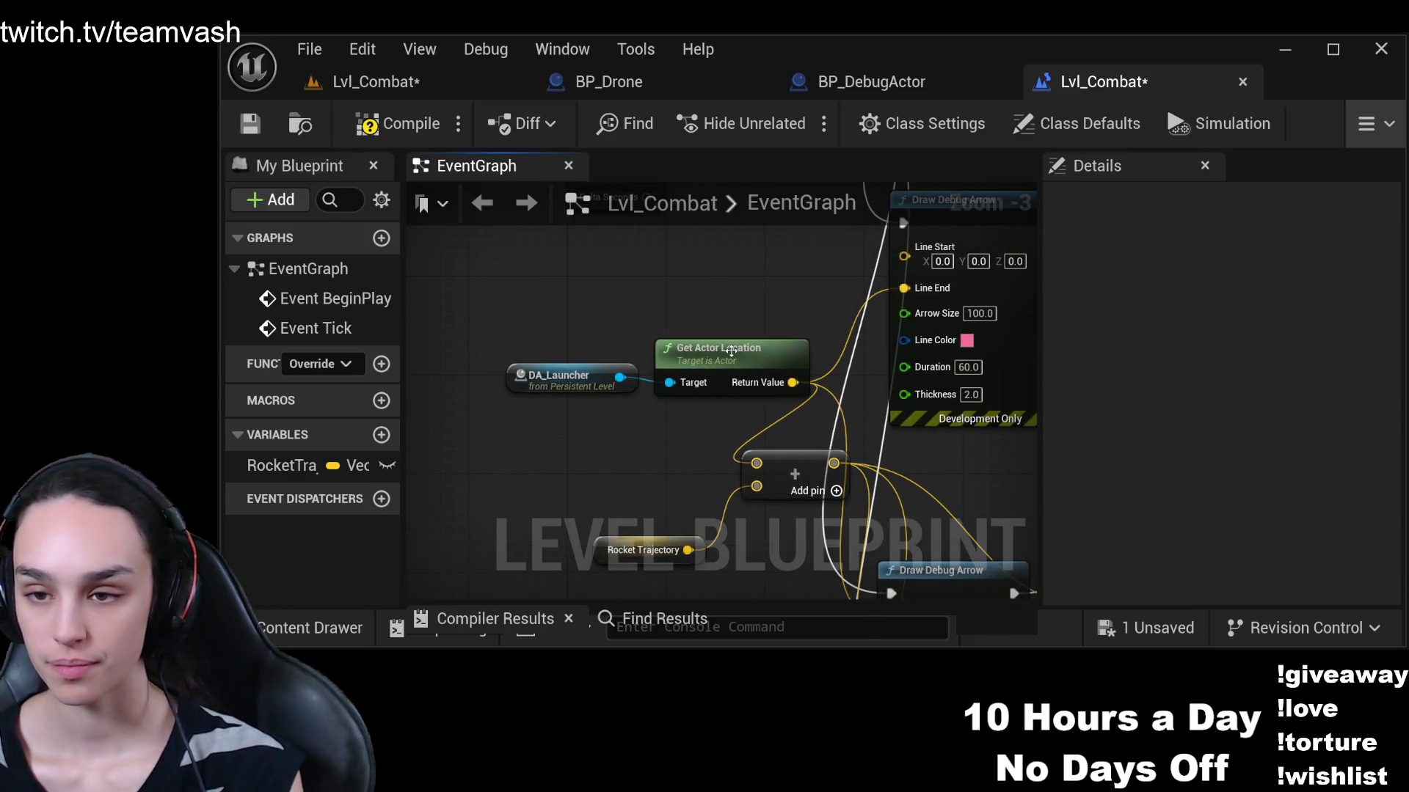
pyautogui.moveTo(727, 351); pyautogui.dragTo(691, 290)
pyautogui.moveTo(576, 374)
pyautogui.mouseDown()
pyautogui.moveTo(547, 292)
pyautogui.moveTo(540, 303)
pyautogui.mouseUp()
pyautogui.moveTo(715, 430)
pyautogui.mouseDown()
pyautogui.moveTo(713, 482)
pyautogui.moveTo(743, 458)
pyautogui.moveTo(752, 357)
pyautogui.moveTo(733, 360)
pyautogui.moveTo(670, 217)
pyautogui.moveTo(680, 371)
pyautogui.moveTo(741, 382)
pyautogui.moveTo(659, 362)
pyautogui.moveTo(638, 337)
pyautogui.mouseUp()
pyautogui.moveTo(594, 460); pyautogui.dragTo(495, 359)
pyautogui.moveTo(587, 314); pyautogui.dragTo(632, 441)
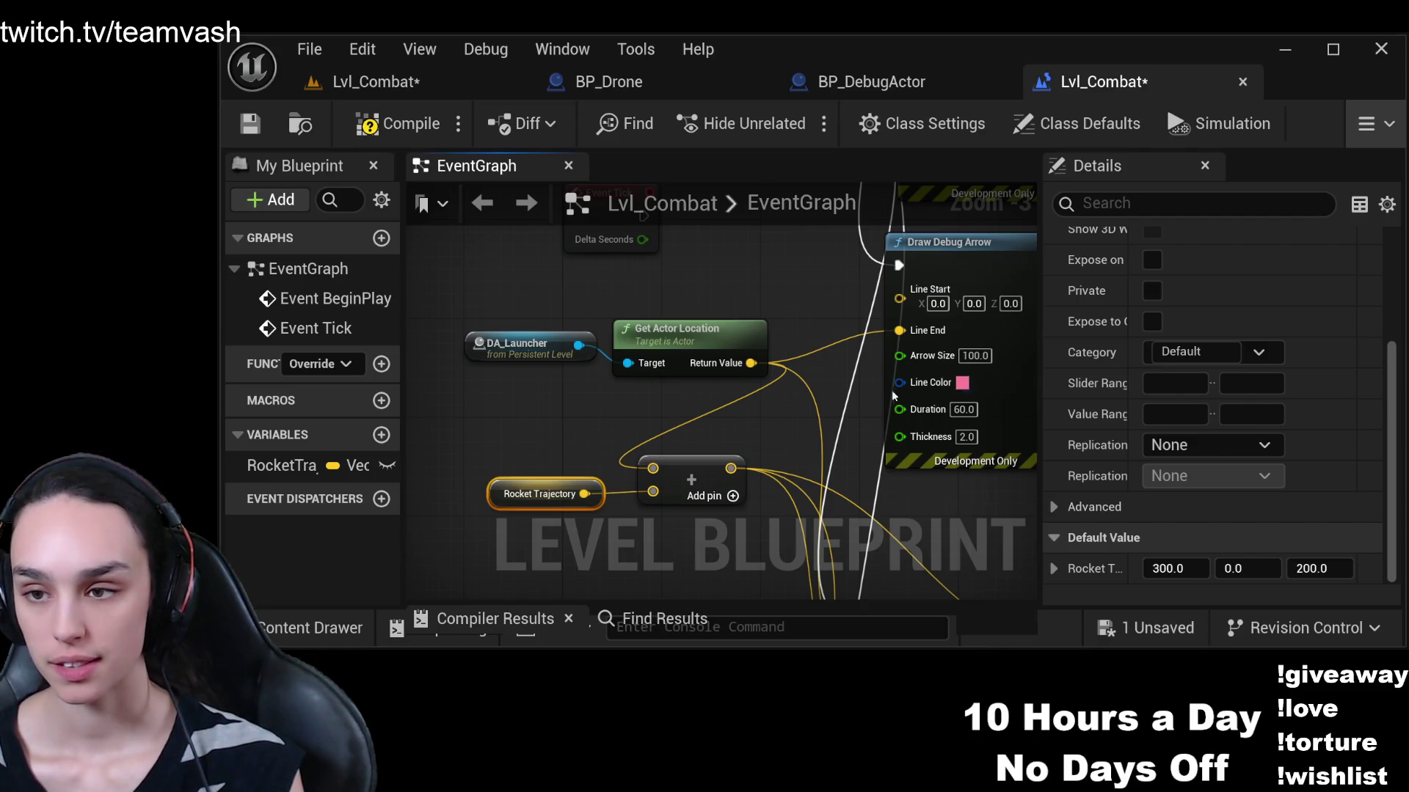
pyautogui.scroll(-5, 926, 333)
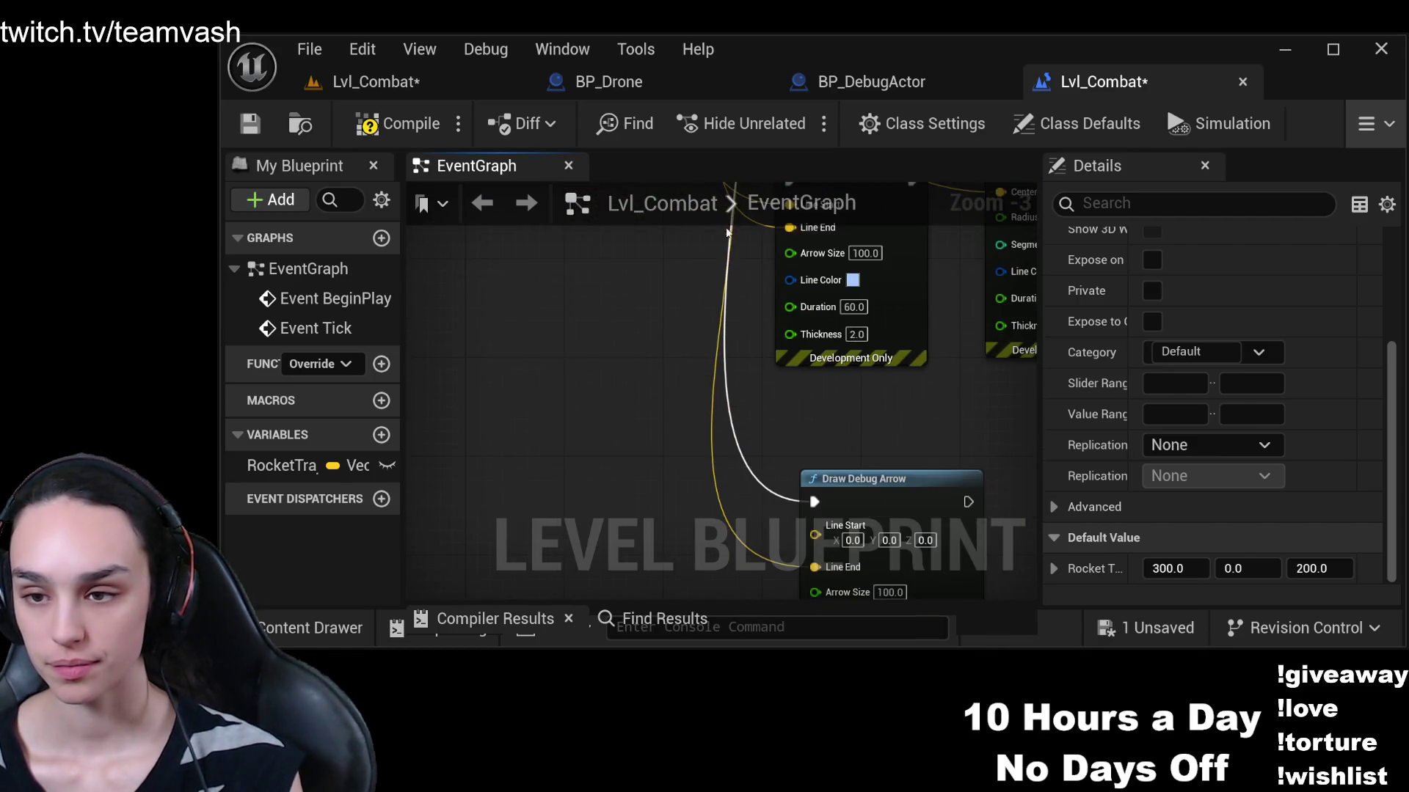
# Break the Draw Debug Arrow's Line End link and the Draw Debug Sphere's Center link
pyautogui.click(807, 315)
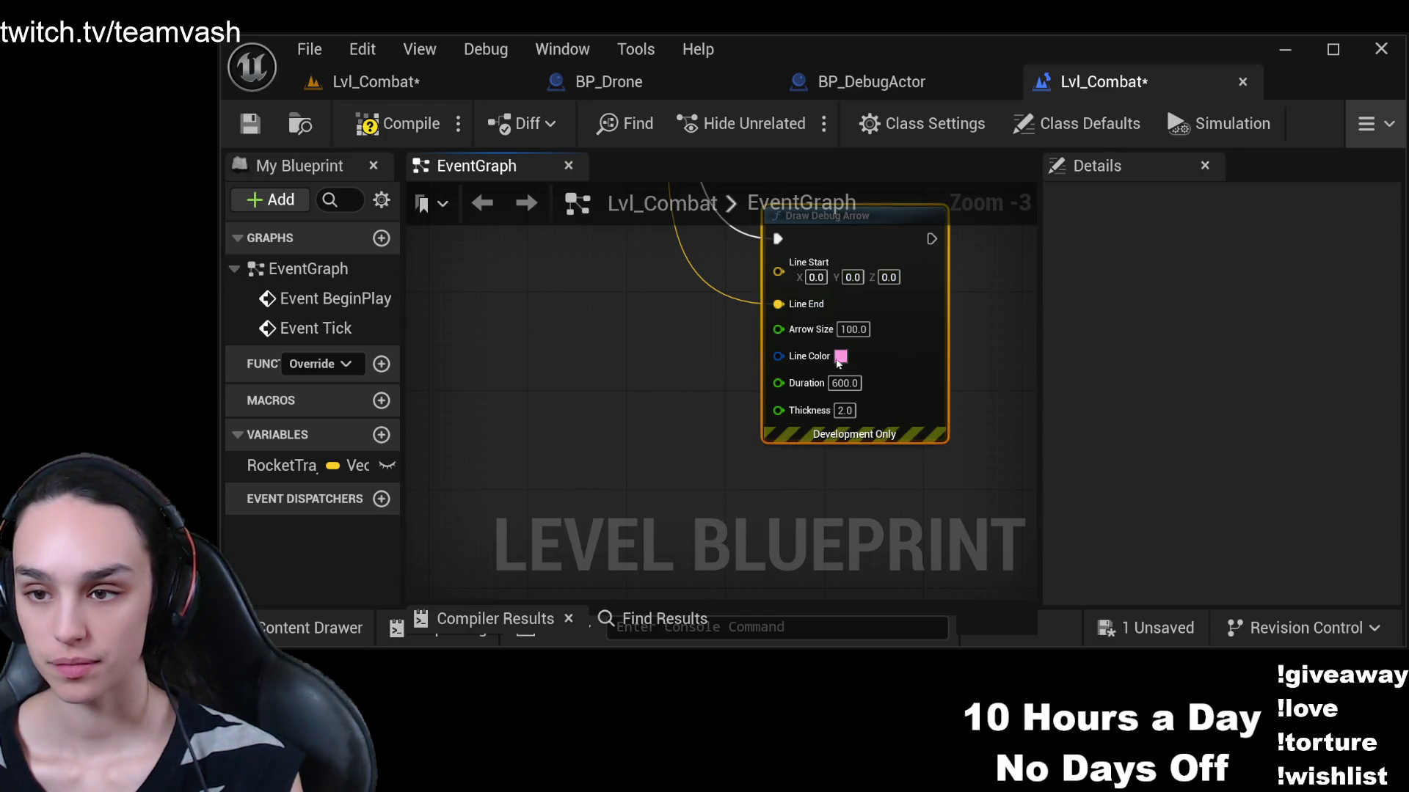
pyautogui.moveTo(844, 396); pyautogui.dragTo(849, 743)
pyautogui.moveTo(796, 336); pyautogui.dragTo(814, 405)
pyautogui.click(811, 382)
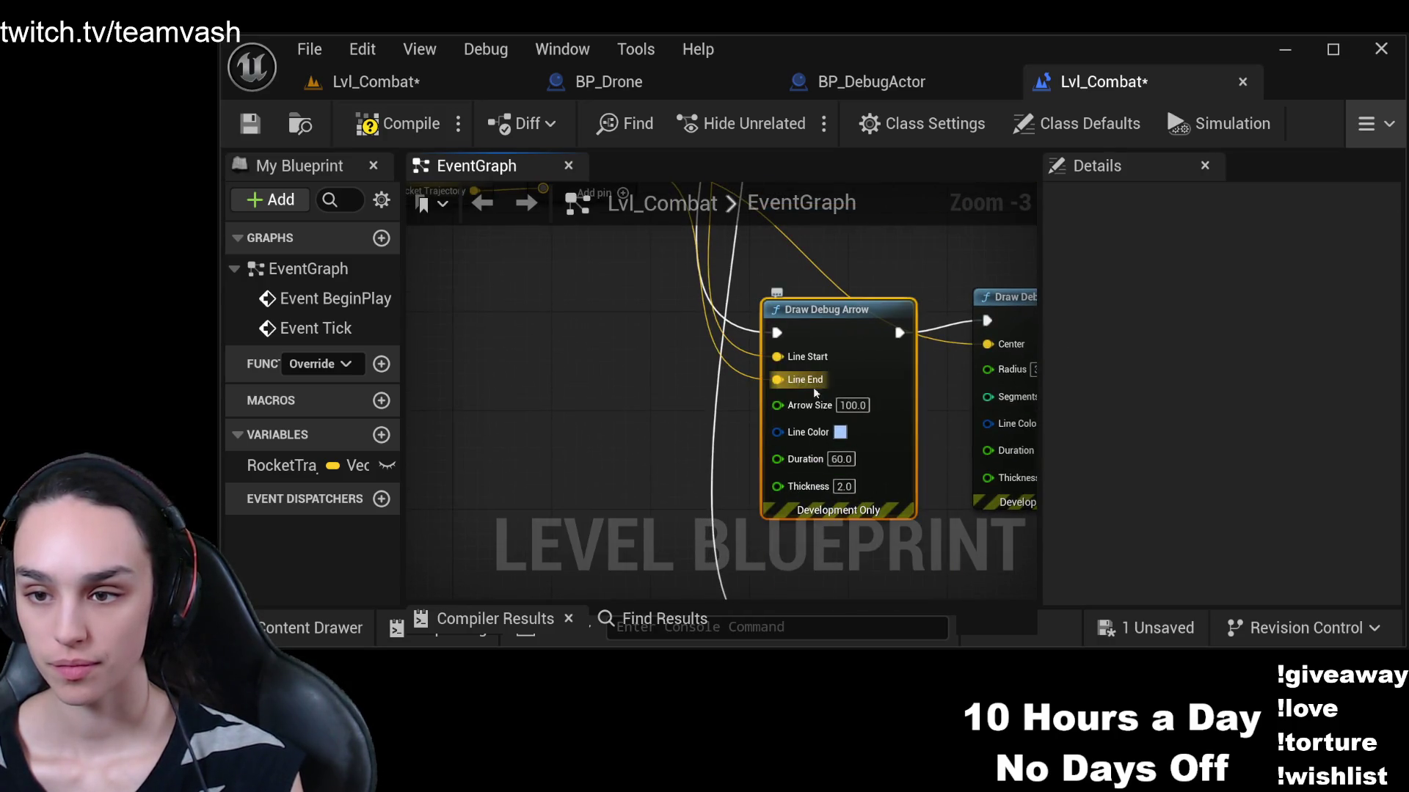
pyautogui.hotkey('ctrl', 'z')
pyautogui.moveTo(1001, 338)
pyautogui.mouseDown()
pyautogui.moveTo(779, 378)
pyautogui.moveTo(828, 440)
pyautogui.mouseUp()
pyautogui.click(828, 441)
pyautogui.hotkey('ctrl', 'z')
pyautogui.moveTo(572, 371)
pyautogui.mouseDown()
pyautogui.moveTo(733, 469)
pyautogui.moveTo(804, 565)
pyautogui.moveTo(824, 541)
pyautogui.moveTo(664, 305)
pyautogui.mouseUp()
pyautogui.click(741, 371)
pyautogui.moveTo(792, 209)
pyautogui.mouseDown()
pyautogui.moveTo(807, 297)
pyautogui.moveTo(734, 514)
pyautogui.mouseUp()
pyautogui.scroll(-2, 691, 581)
# Nudge the Draw Debug Sphere and lower Draw Debug Arrow up-left
pyautogui.scroll(-1, 690, 580)
pyautogui.moveTo(691, 581)
pyautogui.mouseDown()
pyautogui.moveTo(855, 274)
pyautogui.moveTo(834, 340)
pyautogui.mouseUp()
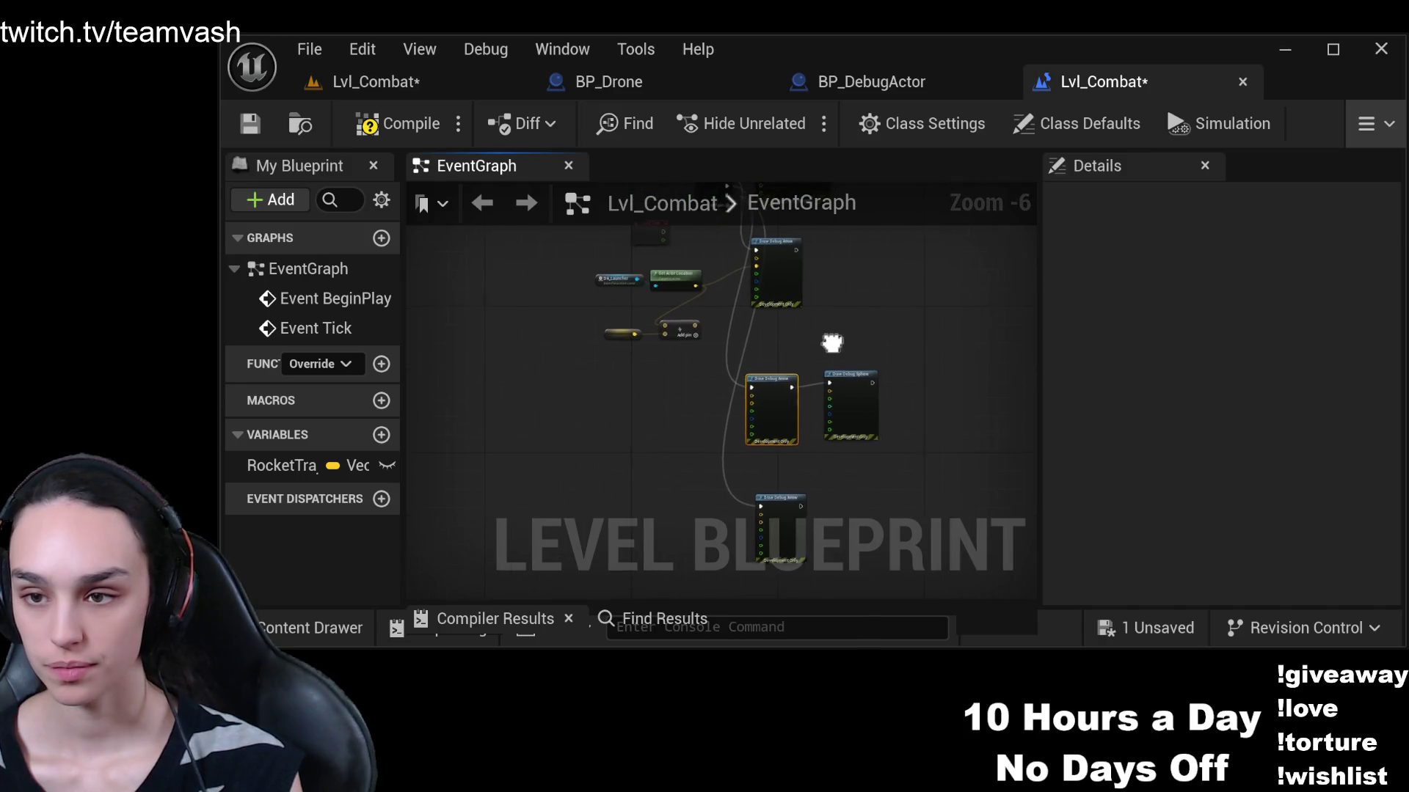
pyautogui.click(841, 398)
pyautogui.moveTo(841, 399); pyautogui.dragTo(837, 395)
pyautogui.moveTo(780, 507); pyautogui.dragTo(769, 473)
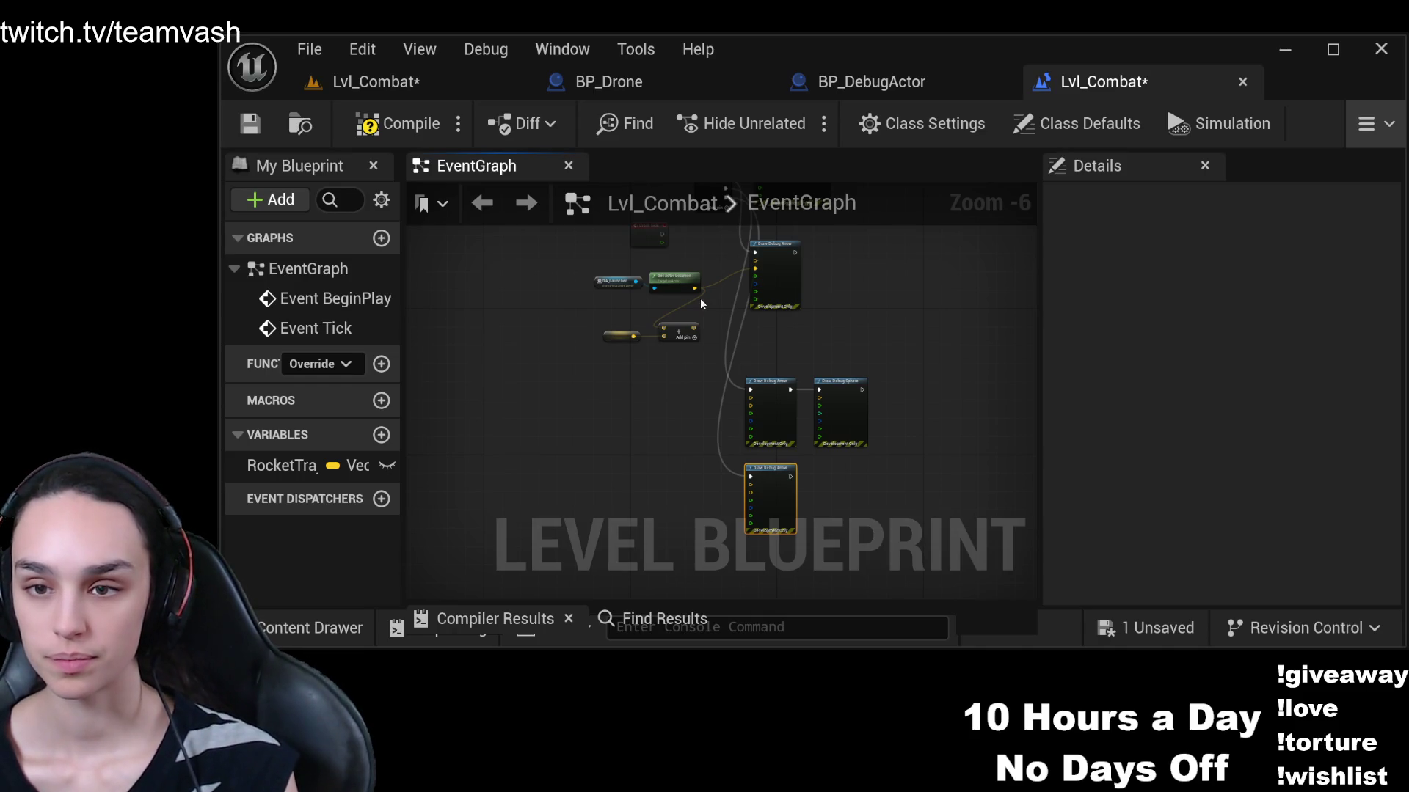
pyautogui.scroll(3, 701, 303)
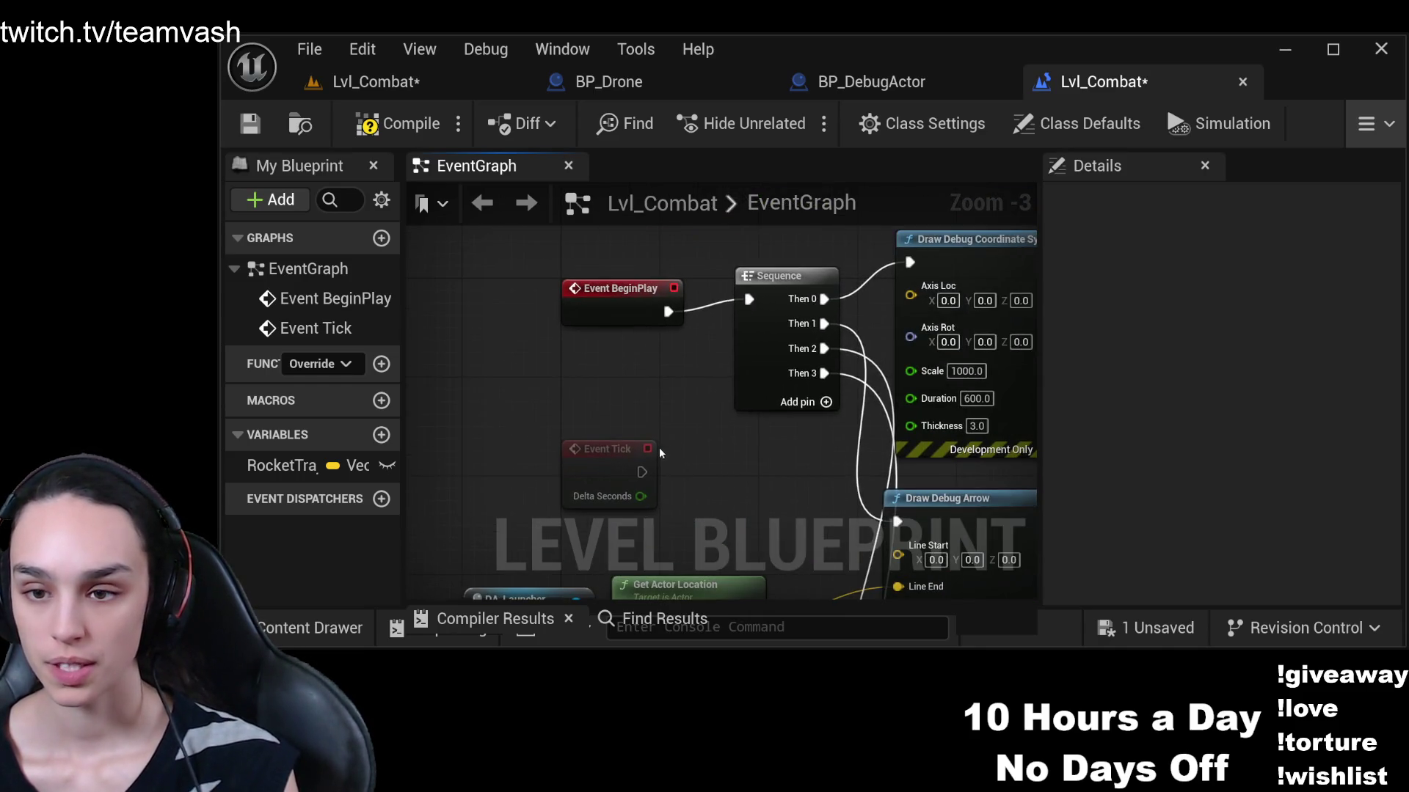
# Replace Event BeginPlay with Event Tick driving the Sequence, then compile and save
pyautogui.click(639, 303)
pyautogui.press('Delete')
pyautogui.moveTo(640, 472); pyautogui.dragTo(749, 299)
pyautogui.click(397, 123)
pyautogui.click(249, 125)
# Disconnect Get Actor Location from Make Array and shift the launcher and arrow nodes right
pyautogui.moveTo(755, 486); pyautogui.dragTo(590, 163)
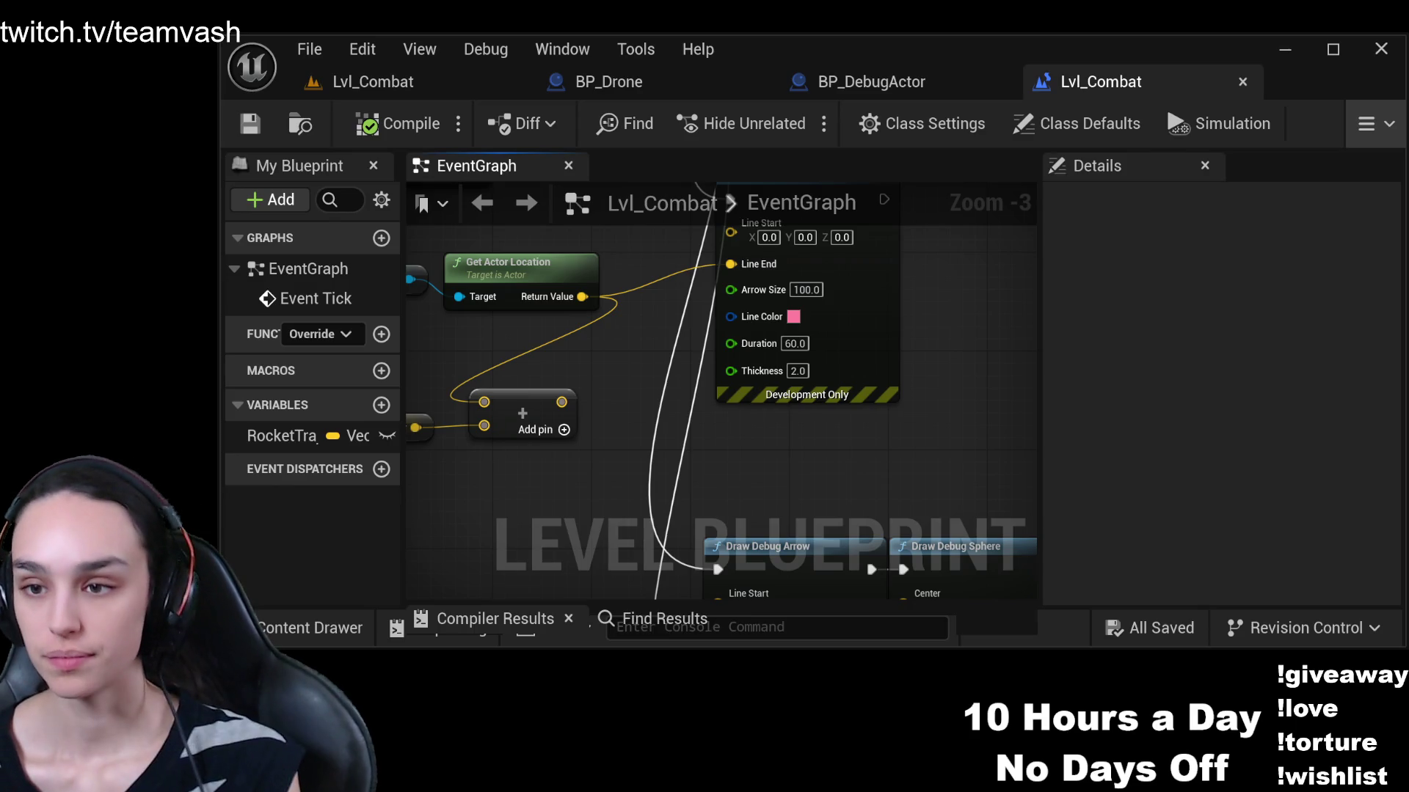
pyautogui.moveTo(914, 262); pyautogui.dragTo(954, 587)
pyautogui.scroll(-2, 836, 521)
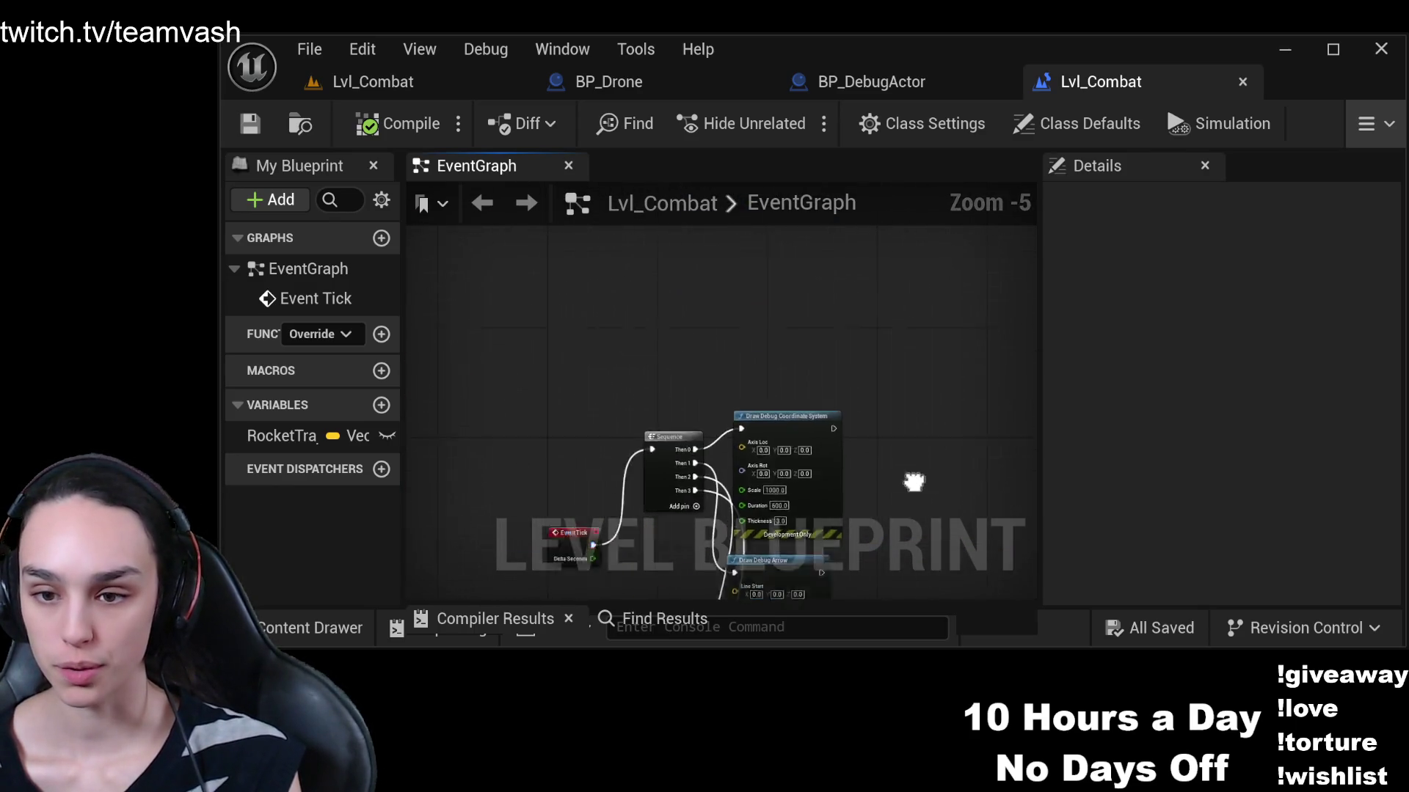
pyautogui.moveTo(799, 454); pyautogui.dragTo(795, 265)
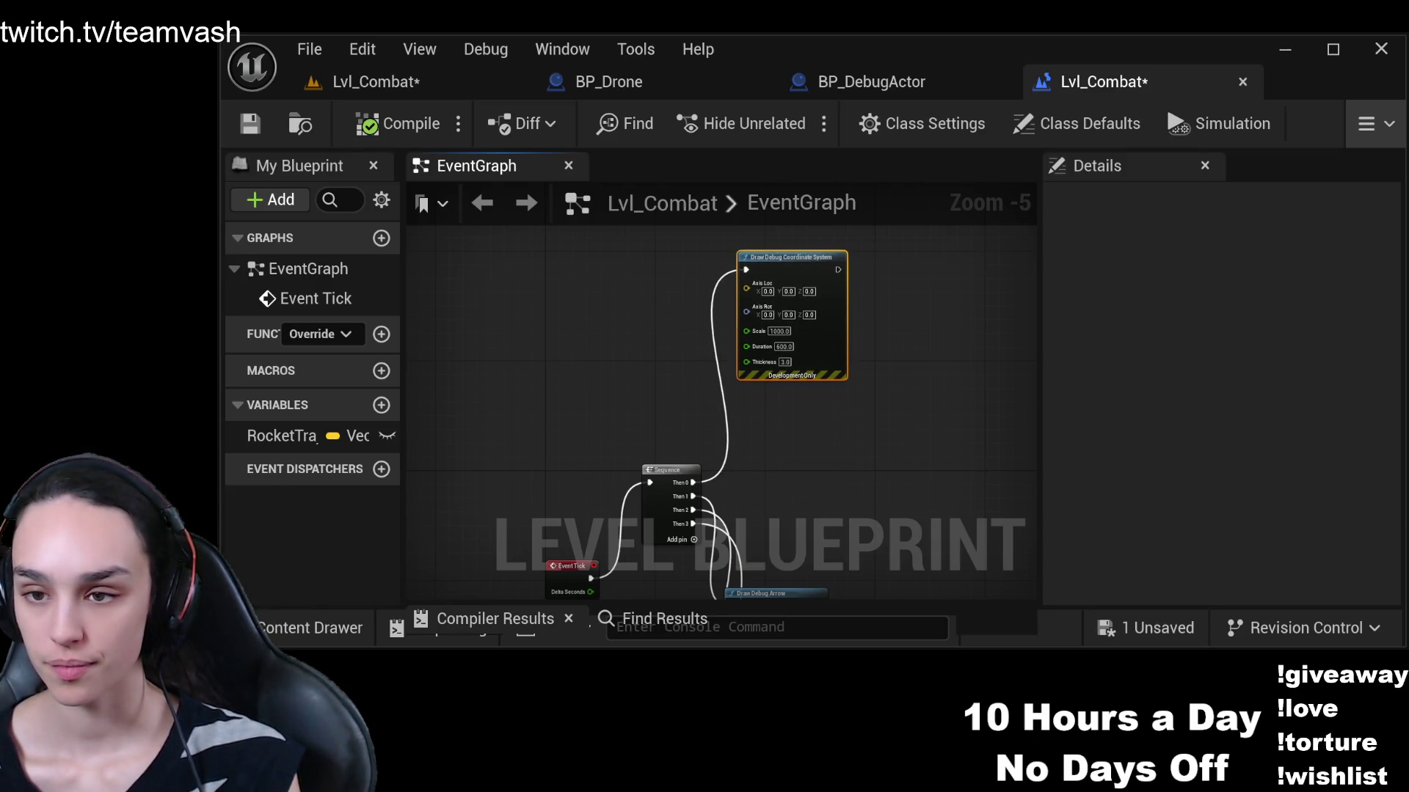
pyautogui.moveTo(823, 393); pyautogui.dragTo(900, 211)
pyautogui.moveTo(623, 460); pyautogui.dragTo(622, 294)
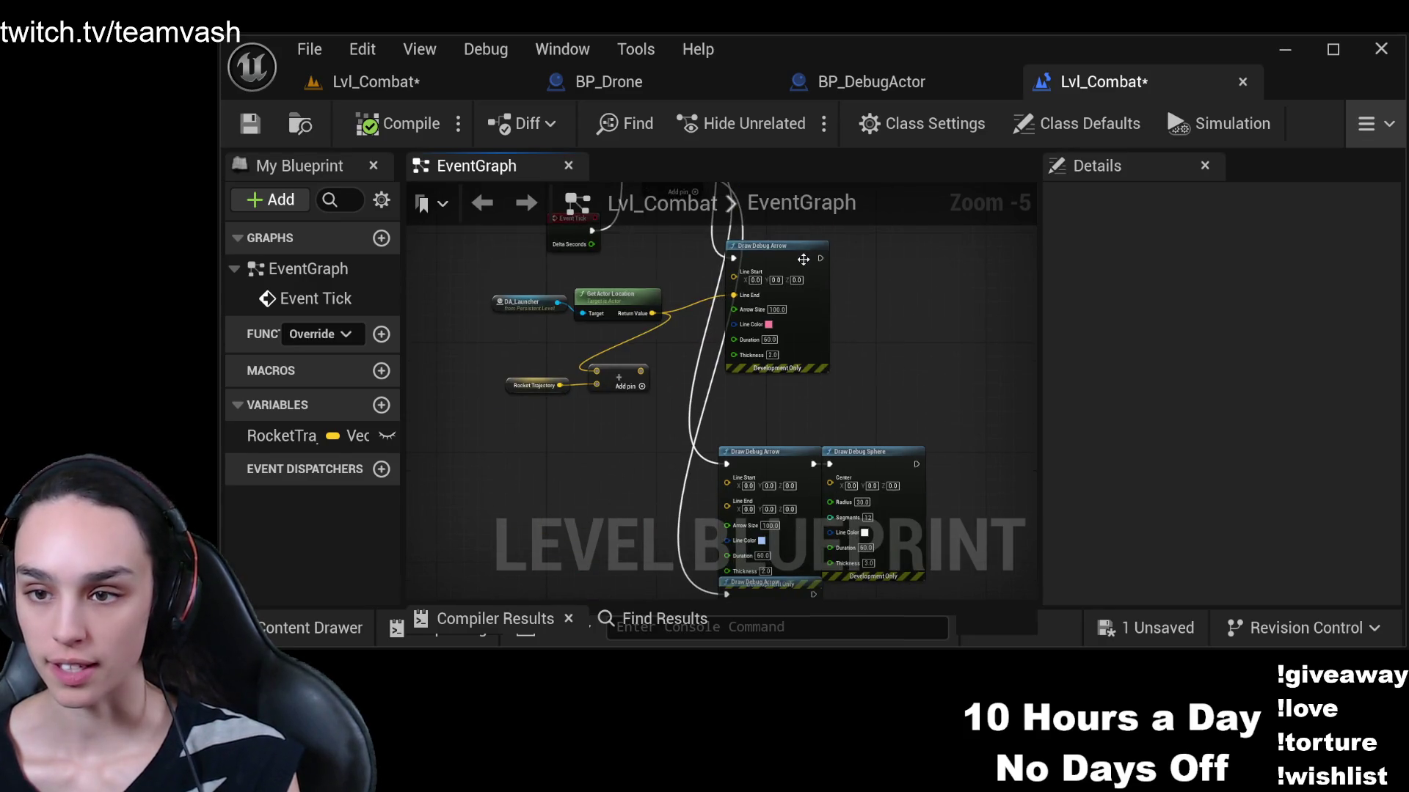
pyautogui.click(623, 294)
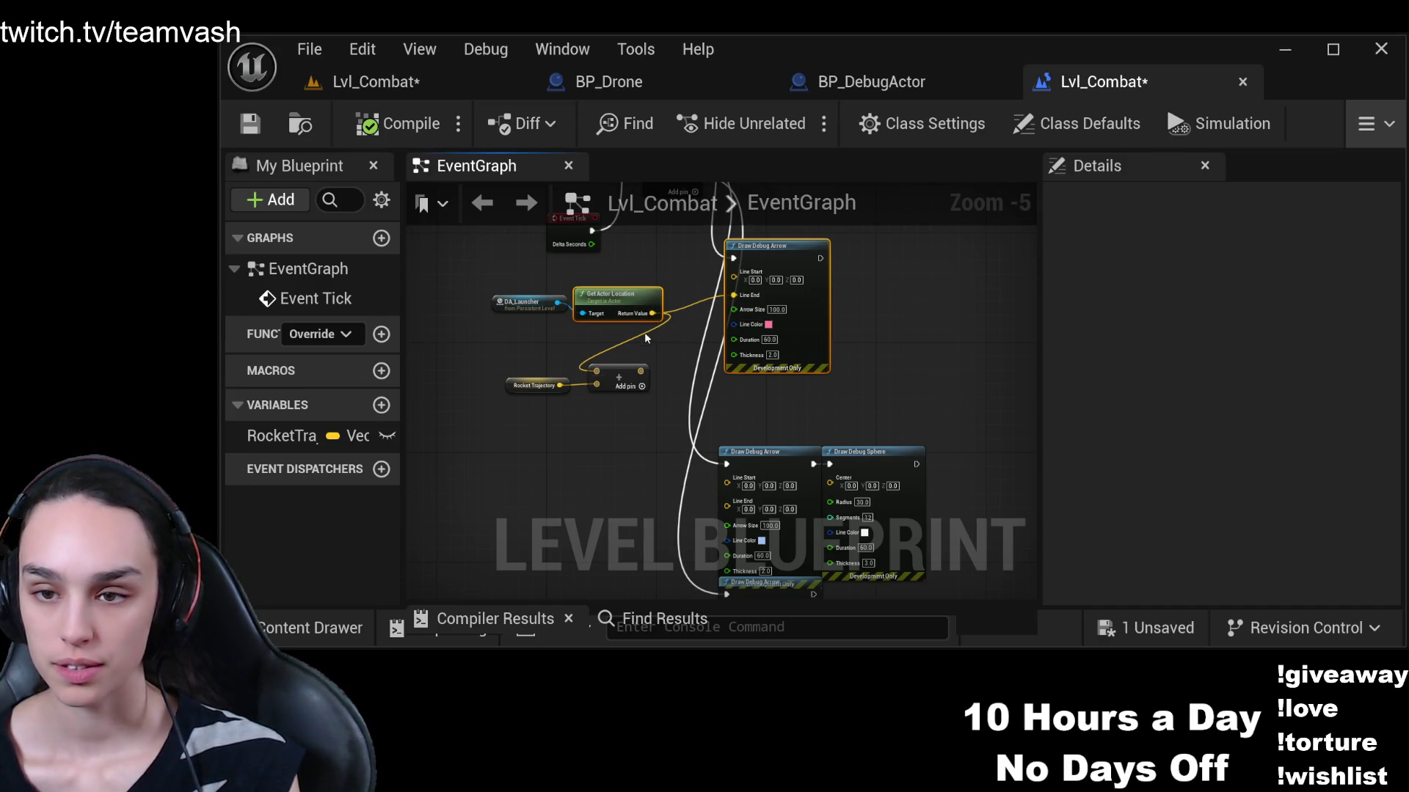
pyautogui.click(620, 378)
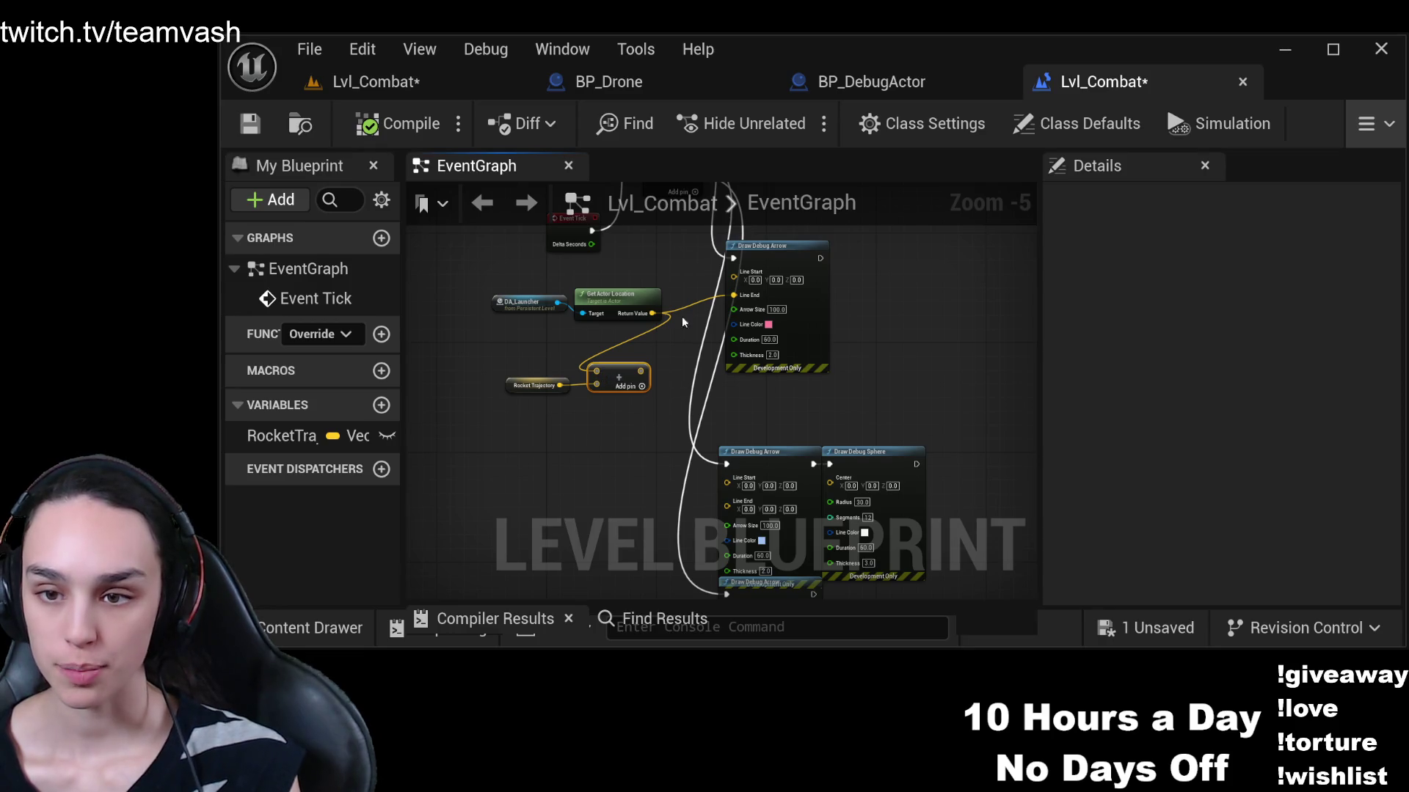
pyautogui.moveTo(896, 424); pyautogui.dragTo(469, 461)
pyautogui.moveTo(746, 493)
pyautogui.mouseDown()
pyautogui.moveTo(852, 317)
pyautogui.moveTo(980, 397)
pyautogui.moveTo(763, 493)
pyautogui.mouseUp()
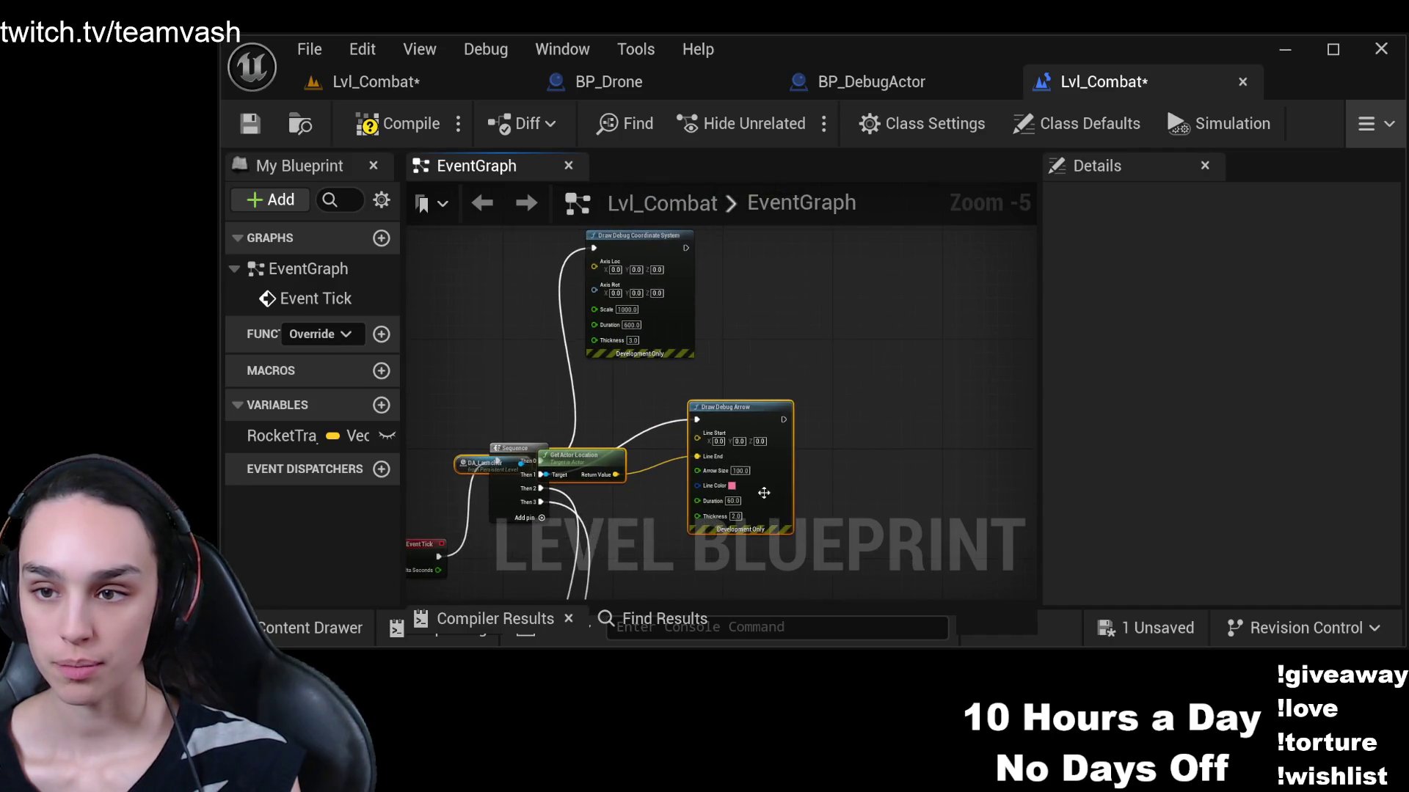
pyautogui.moveTo(755, 414); pyautogui.dragTo(875, 413)
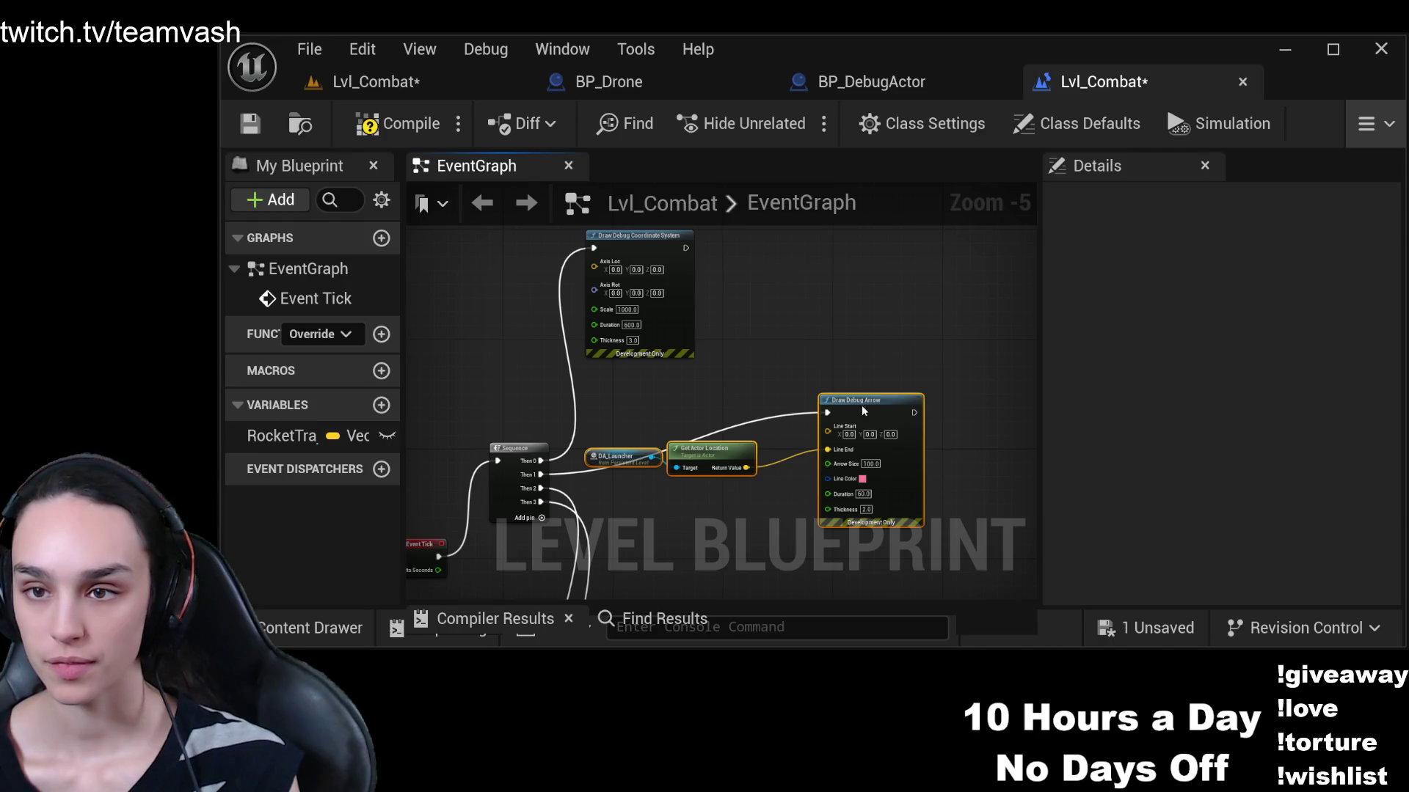
# Chain the pink Draw Debug Arrow after Draw Debug Coordinate System, then compile and save
pyautogui.moveTo(970, 478); pyautogui.dragTo(628, 406)
pyautogui.moveTo(844, 411)
pyautogui.mouseDown()
pyautogui.moveTo(935, 257)
pyautogui.moveTo(979, 274)
pyautogui.moveTo(853, 348)
pyautogui.mouseUp()
pyautogui.click(783, 283)
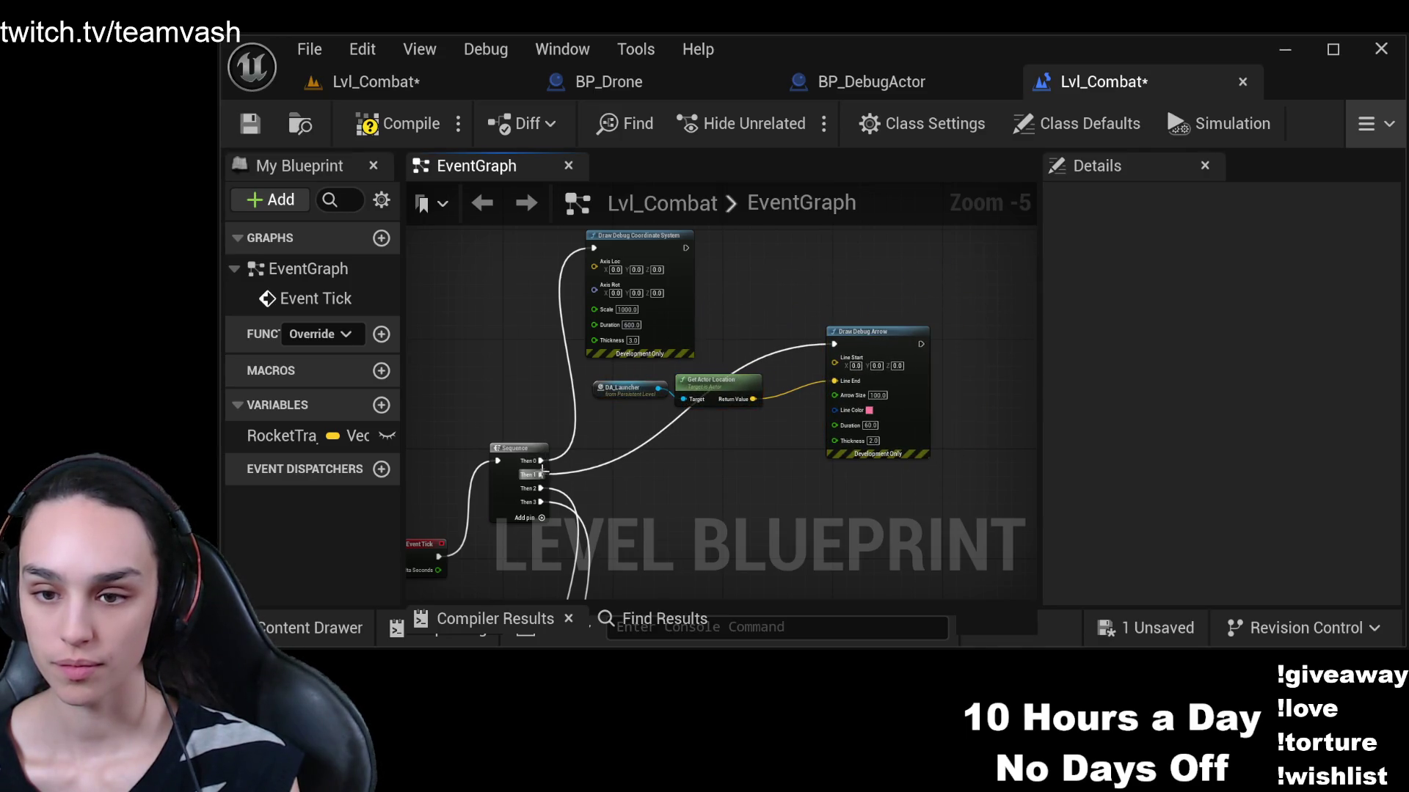
pyautogui.click(539, 475)
pyautogui.moveTo(686, 247)
pyautogui.mouseDown()
pyautogui.moveTo(744, 310)
pyautogui.moveTo(834, 343)
pyautogui.mouseUp()
pyautogui.click(382, 123)
pyautogui.click(250, 123)
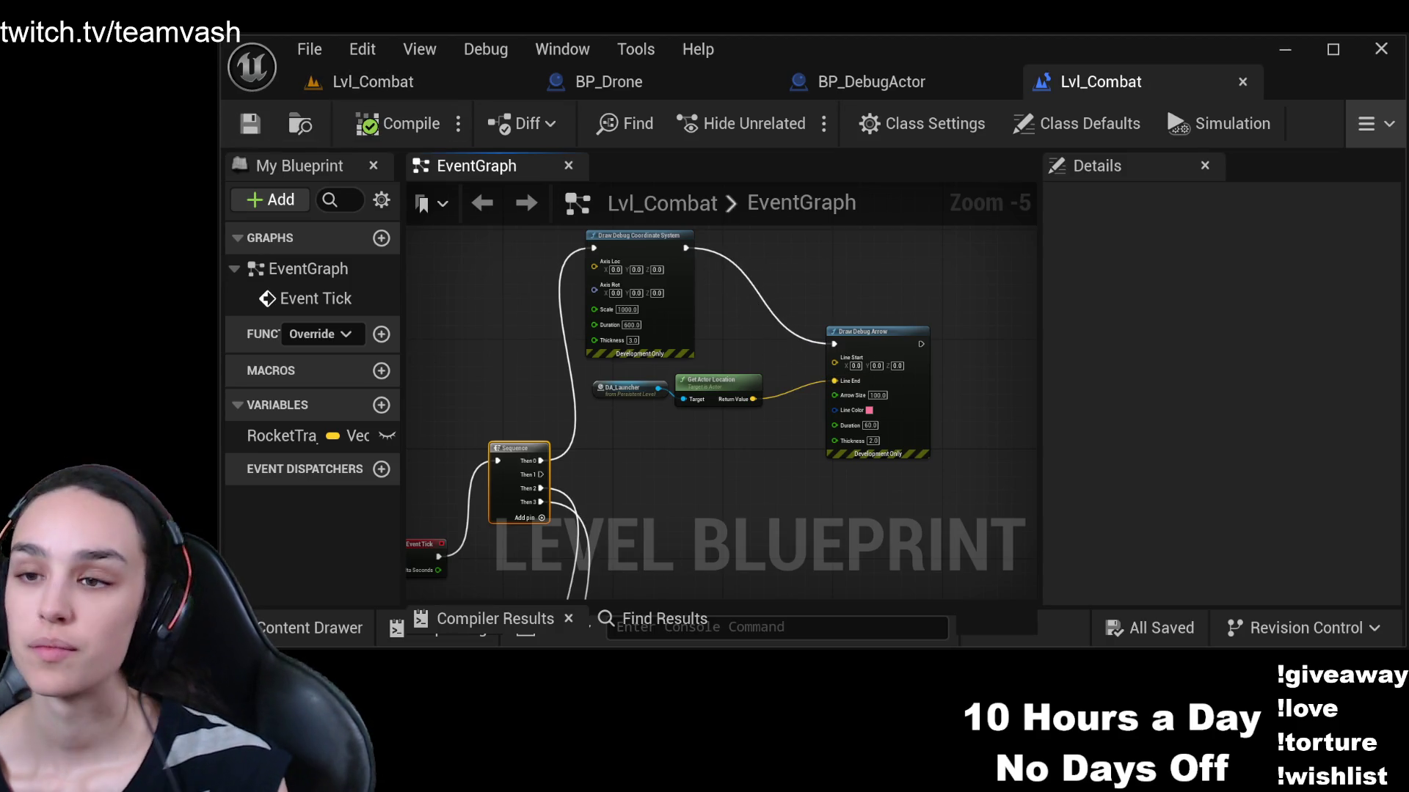
# Tidy the positions of Draw Debug Arrow, DA_Launcher and Get Actor Location
pyautogui.moveTo(892, 332)
pyautogui.mouseDown()
pyautogui.moveTo(898, 265)
pyautogui.moveTo(940, 236)
pyautogui.mouseUp()
pyautogui.moveTo(789, 467); pyautogui.dragTo(603, 381)
pyautogui.moveTo(704, 378); pyautogui.dragTo(807, 358)
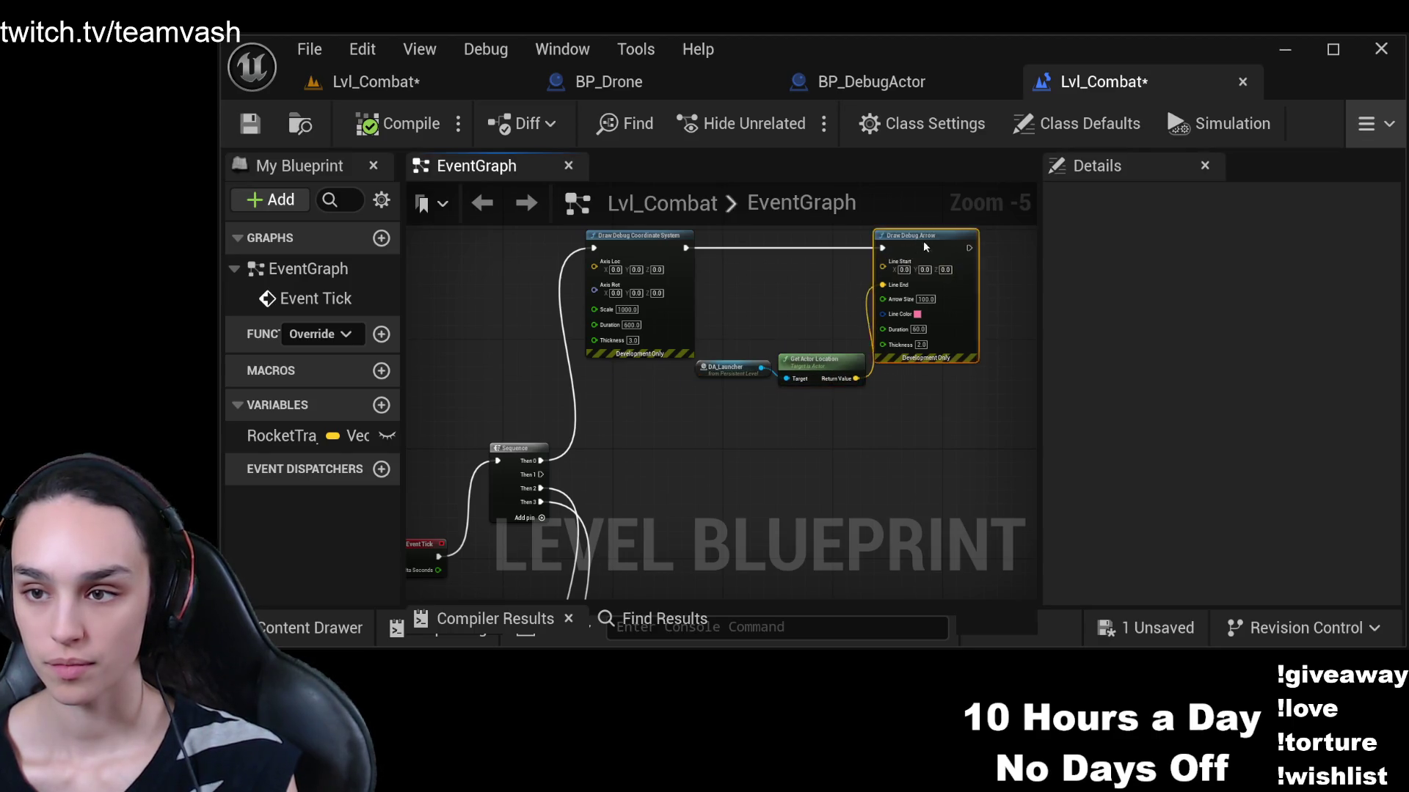
pyautogui.moveTo(923, 241); pyautogui.dragTo(963, 244)
pyautogui.moveTo(845, 330); pyautogui.dragTo(715, 396)
pyautogui.moveTo(804, 363); pyautogui.dragTo(818, 363)
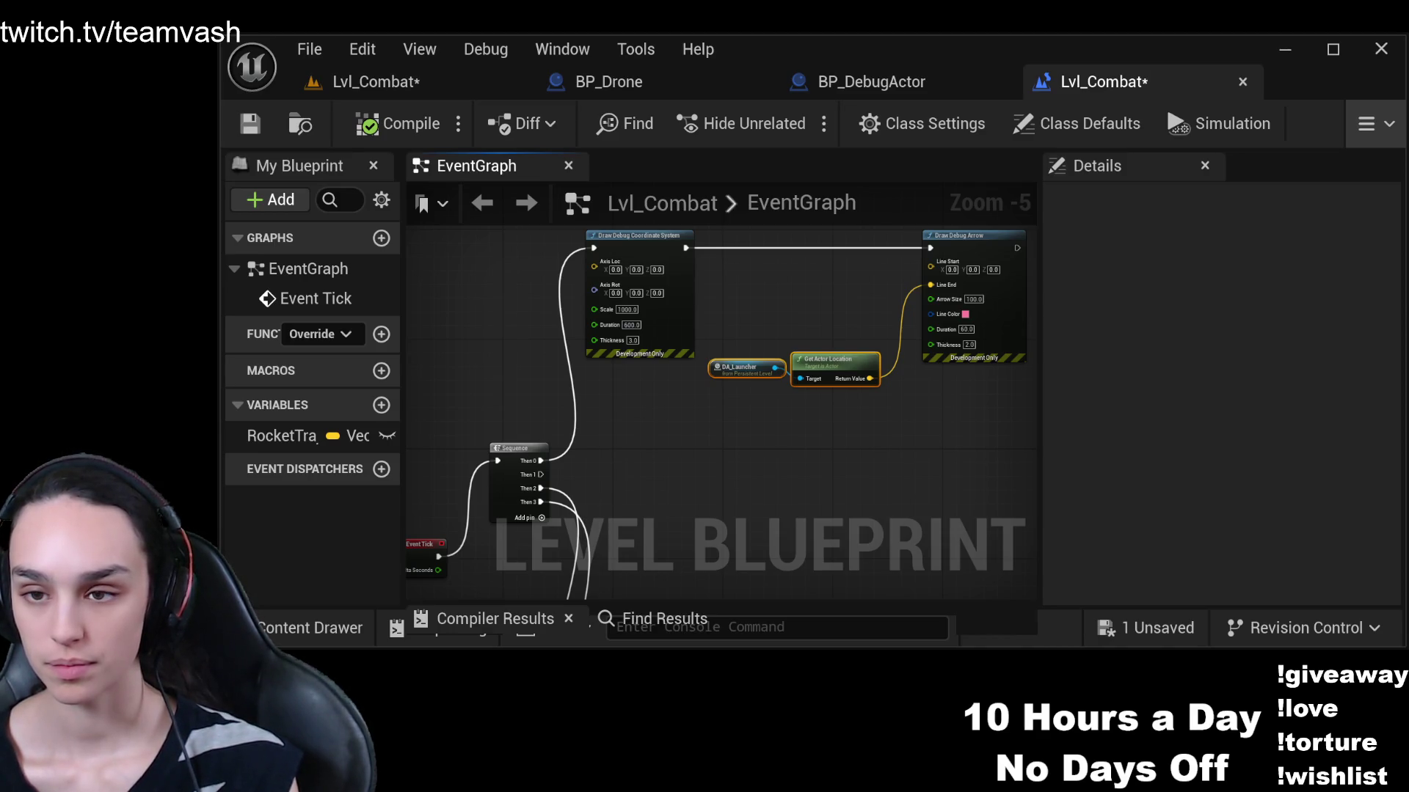
# Shift the Then 2 and Then 3 wires up to Then 1 and Then 2, dropping the empty Then 3
pyautogui.scroll(4, 730, 424)
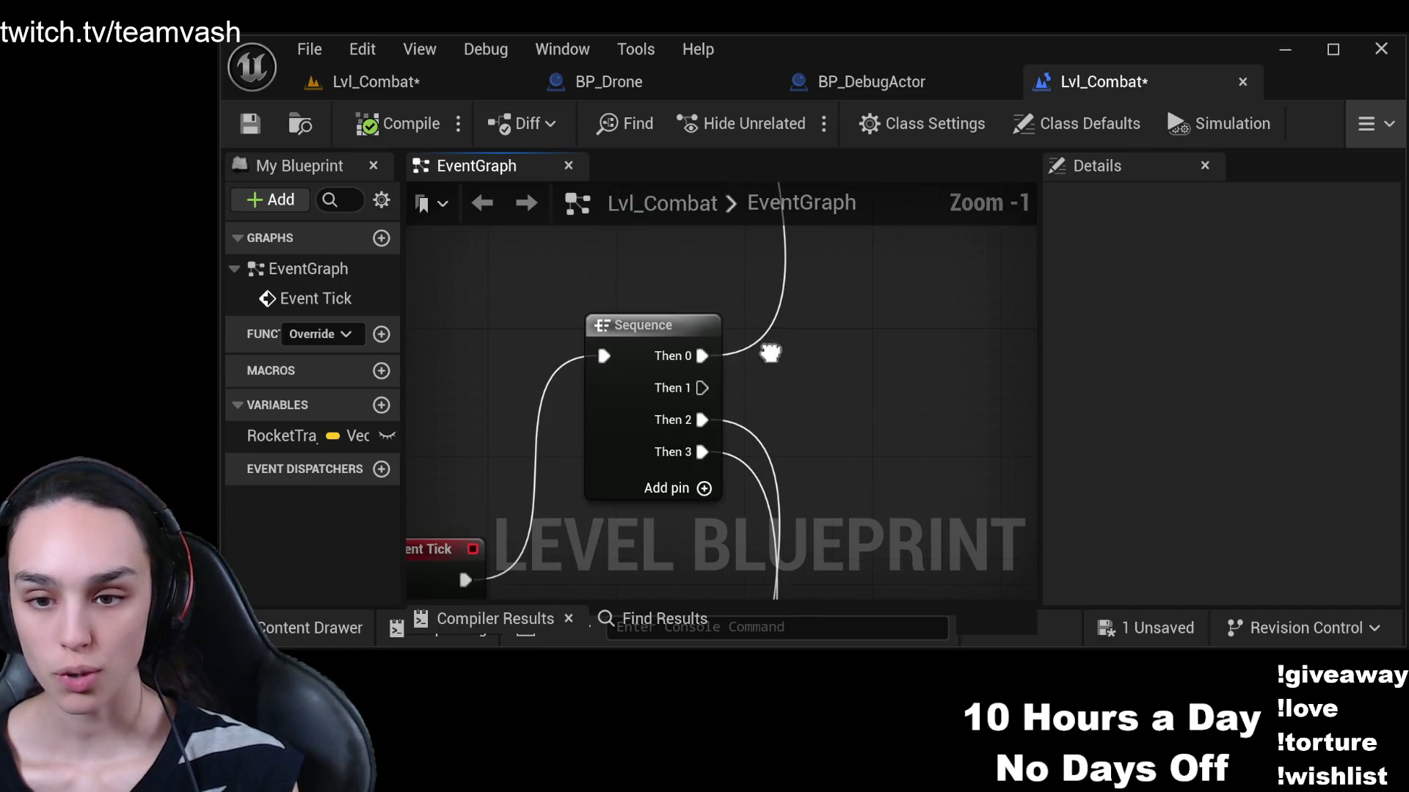
pyautogui.moveTo(703, 420); pyautogui.dragTo(703, 388)
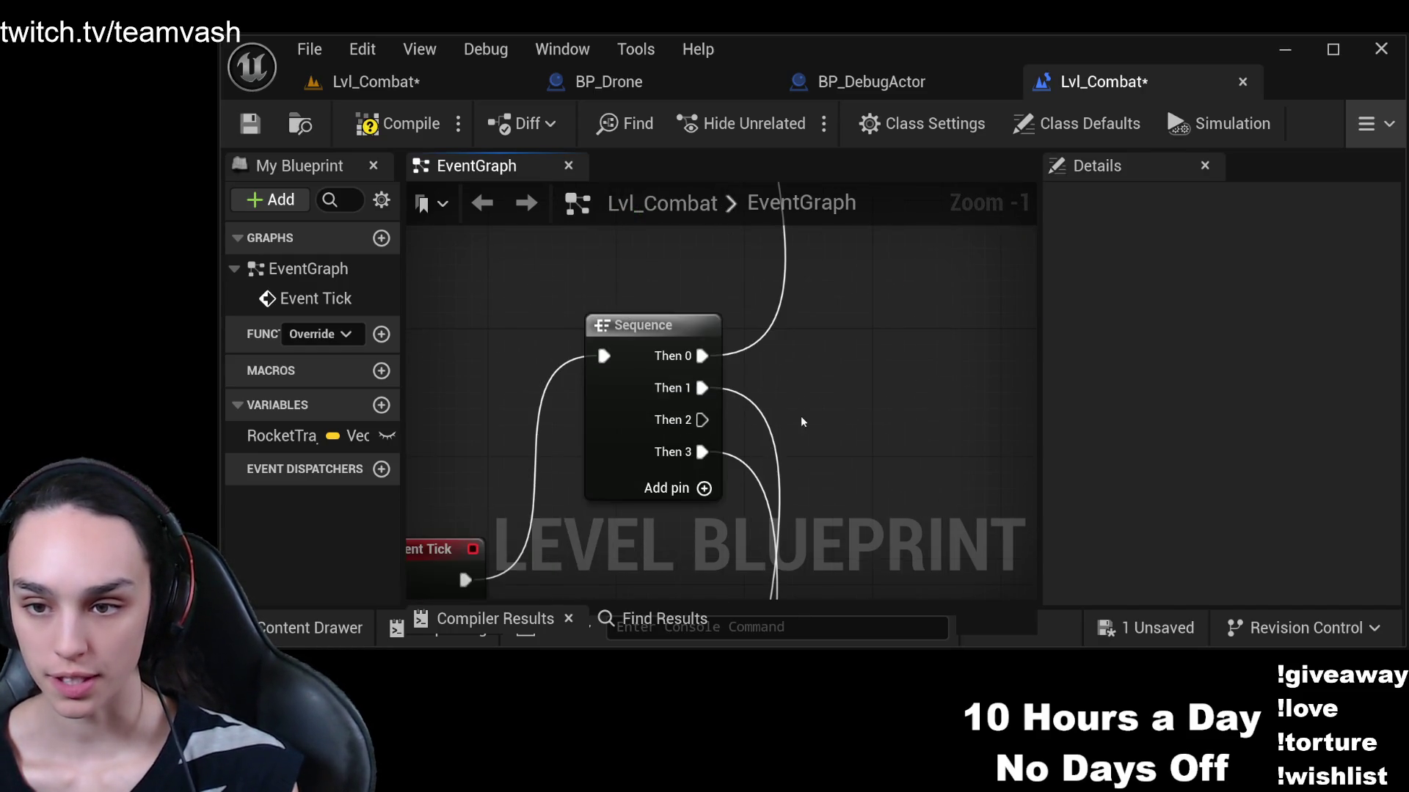
pyautogui.moveTo(702, 452); pyautogui.dragTo(702, 420)
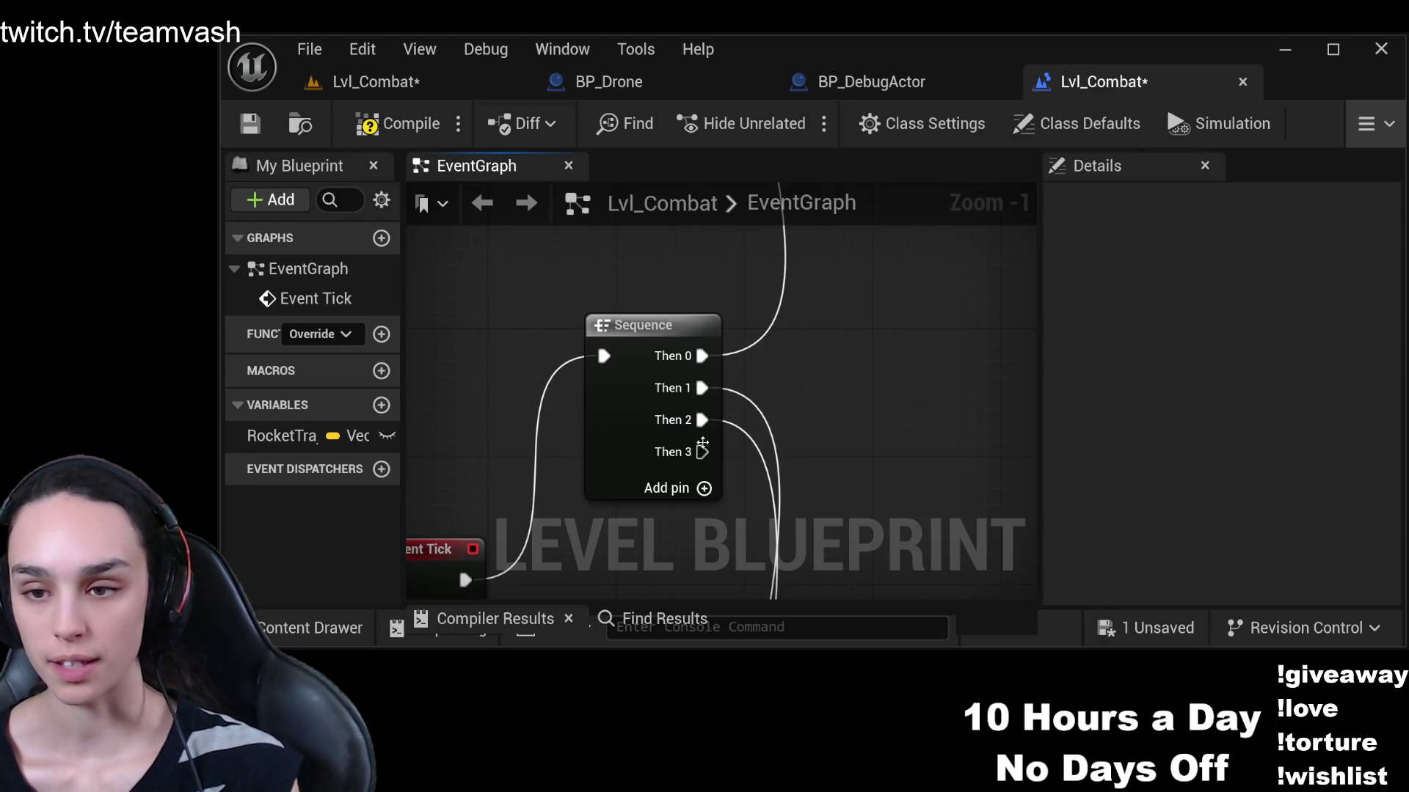
pyautogui.click(701, 452)
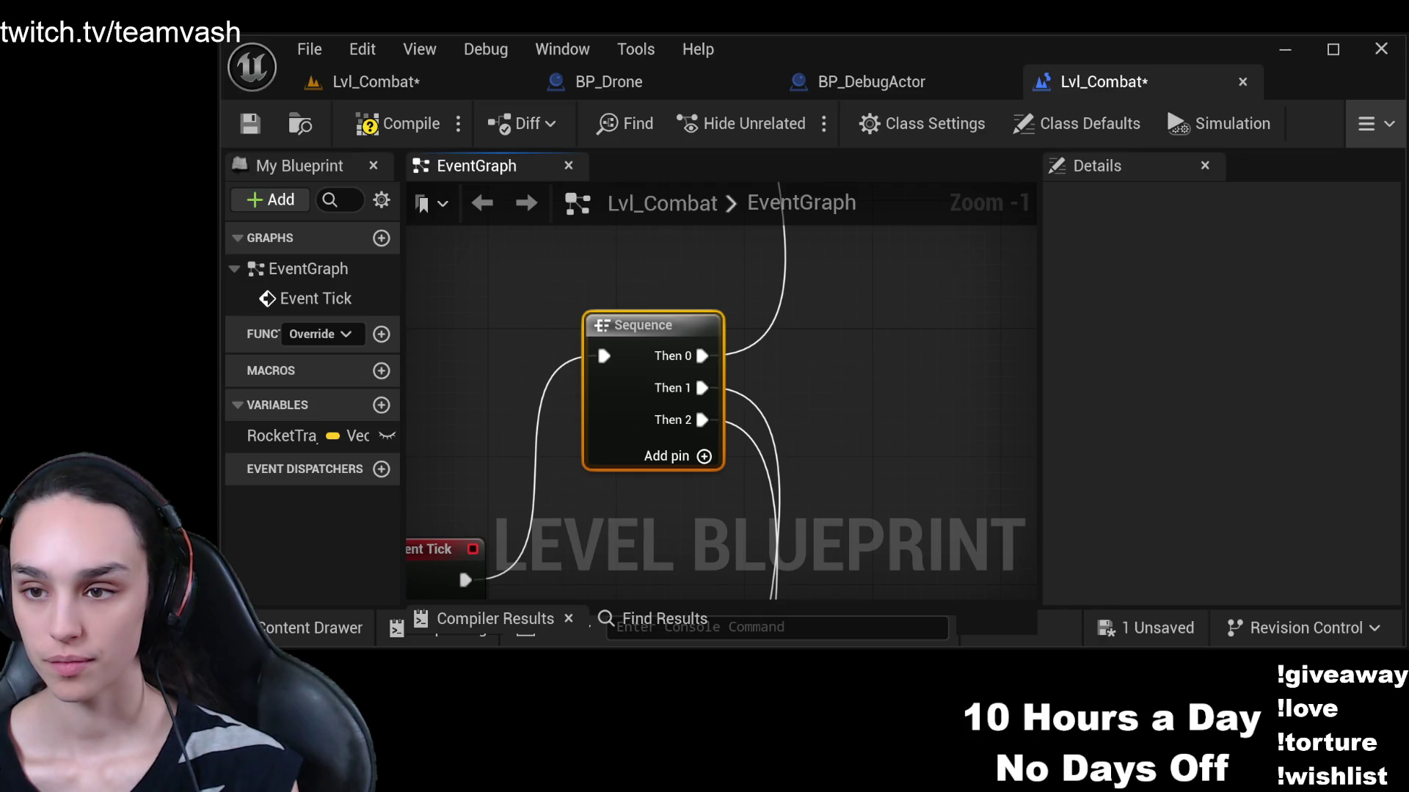
pyautogui.scroll(-4, 865, 415)
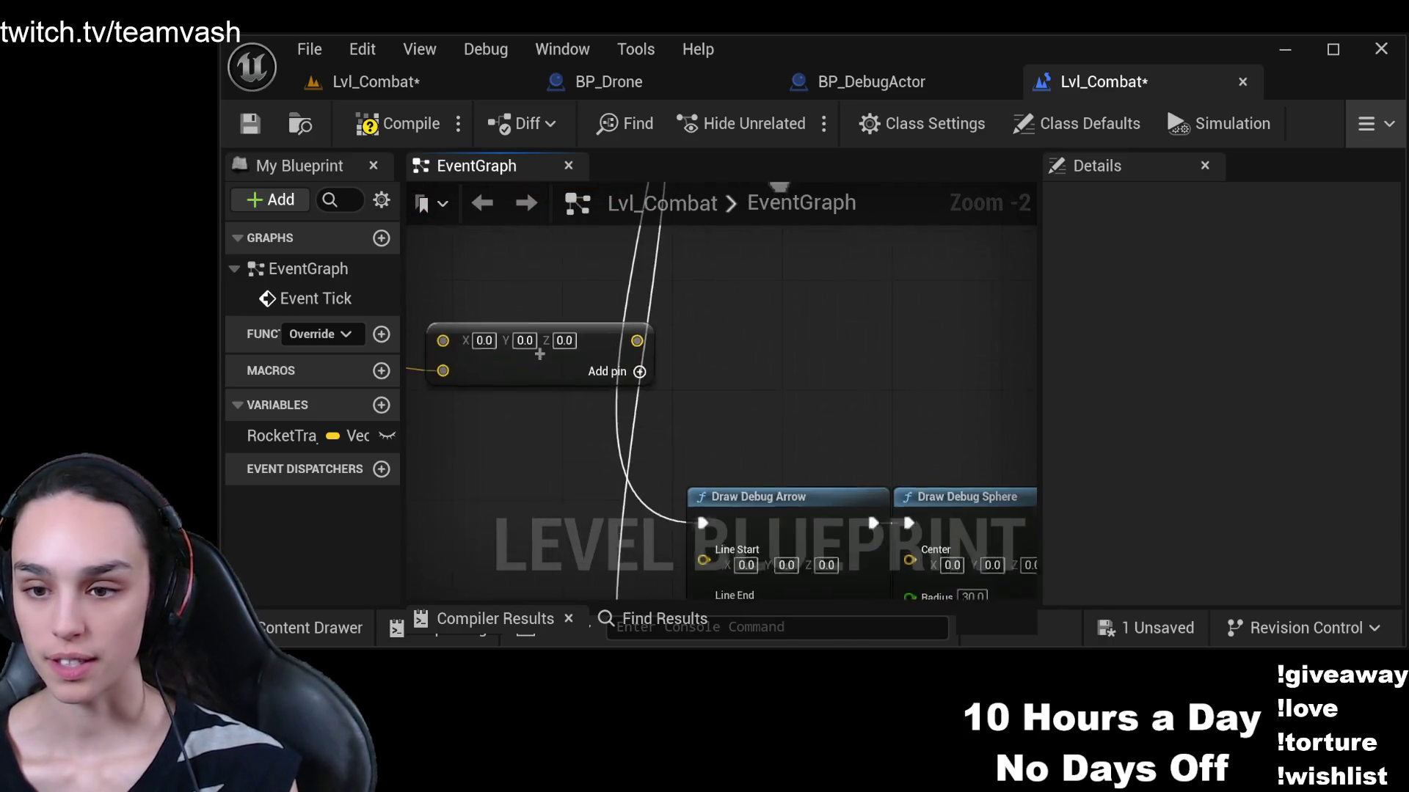
# Gather the Draw Debug Arrow, Sphere and small location nodes beside the vector node
pyautogui.scroll(-2, 812, 295)
pyautogui.moveTo(874, 397); pyautogui.dragTo(675, 557)
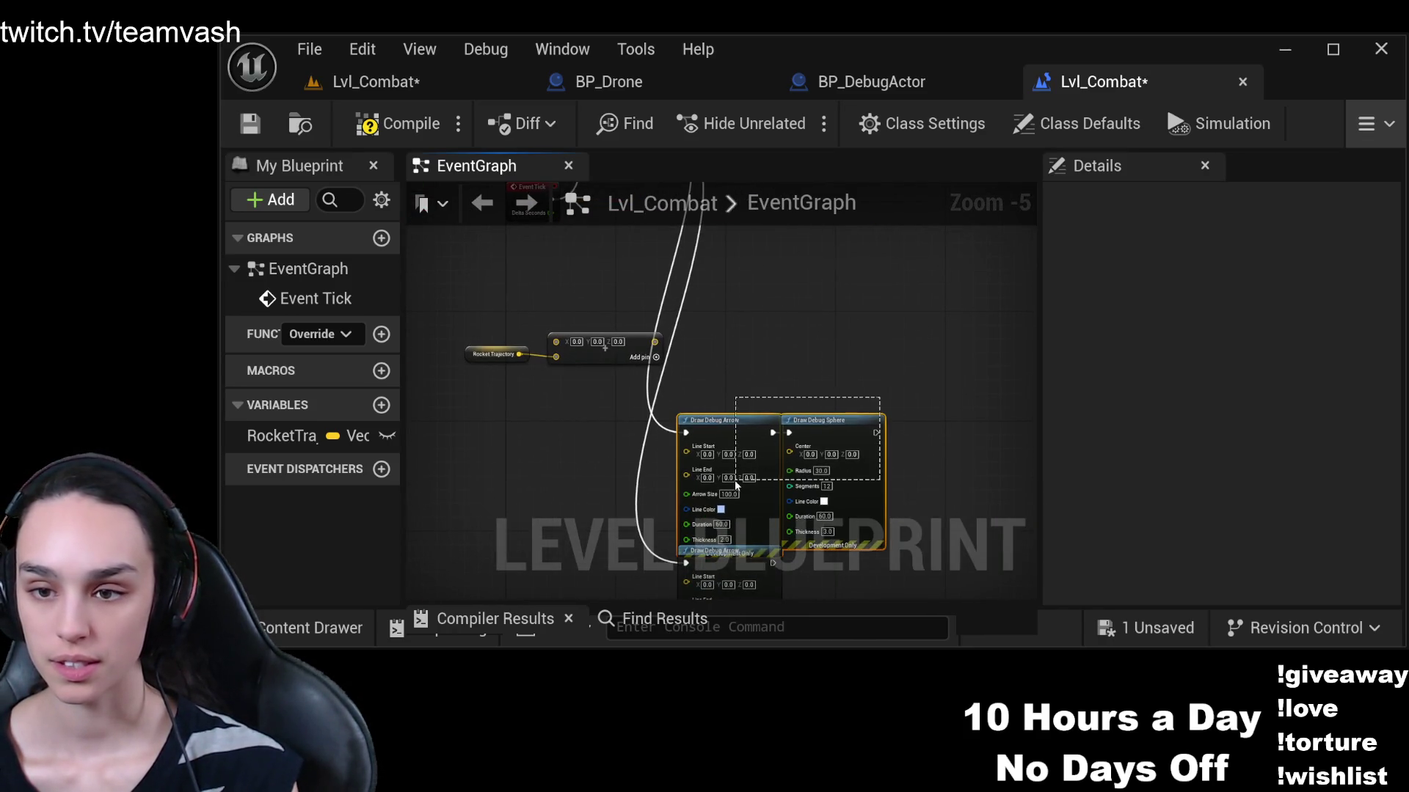
pyautogui.scroll(-1, 812, 398)
pyautogui.moveTo(812, 397)
pyautogui.mouseDown()
pyautogui.moveTo(740, 515)
pyautogui.moveTo(796, 405)
pyautogui.moveTo(759, 358)
pyautogui.mouseUp()
pyautogui.moveTo(611, 460); pyautogui.dragTo(544, 510)
pyautogui.moveTo(620, 486); pyautogui.dragTo(755, 436)
pyautogui.scroll(5, 733, 354)
pyautogui.scroll(-1, 815, 289)
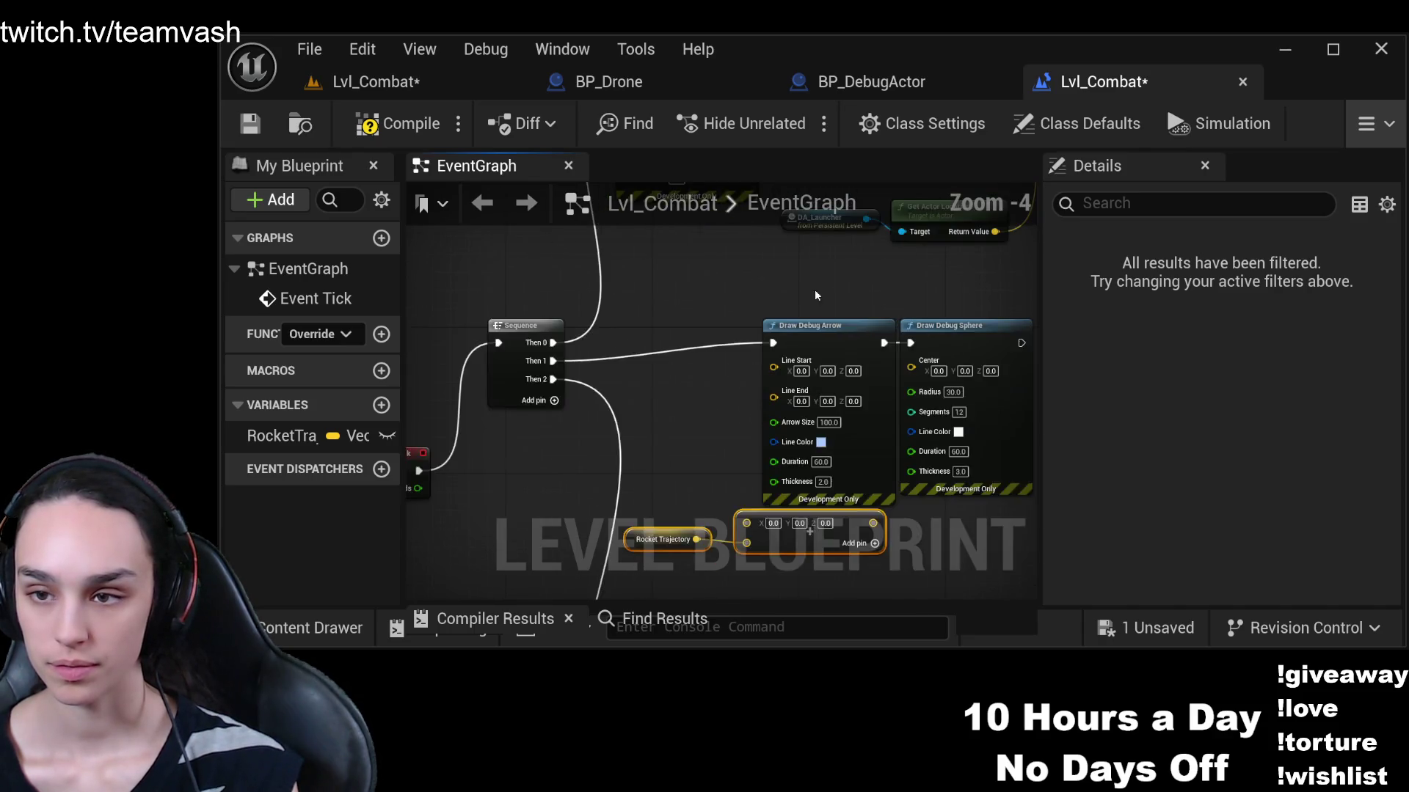
# Paste a new DA_Launcher node and move it left
pyautogui.moveTo(901, 305)
pyautogui.mouseDown()
pyautogui.moveTo(706, 420)
pyautogui.moveTo(697, 403)
pyautogui.moveTo(780, 329)
pyautogui.mouseUp()
pyautogui.hotkey('ctrl', 'd')
pyautogui.press('Delete')
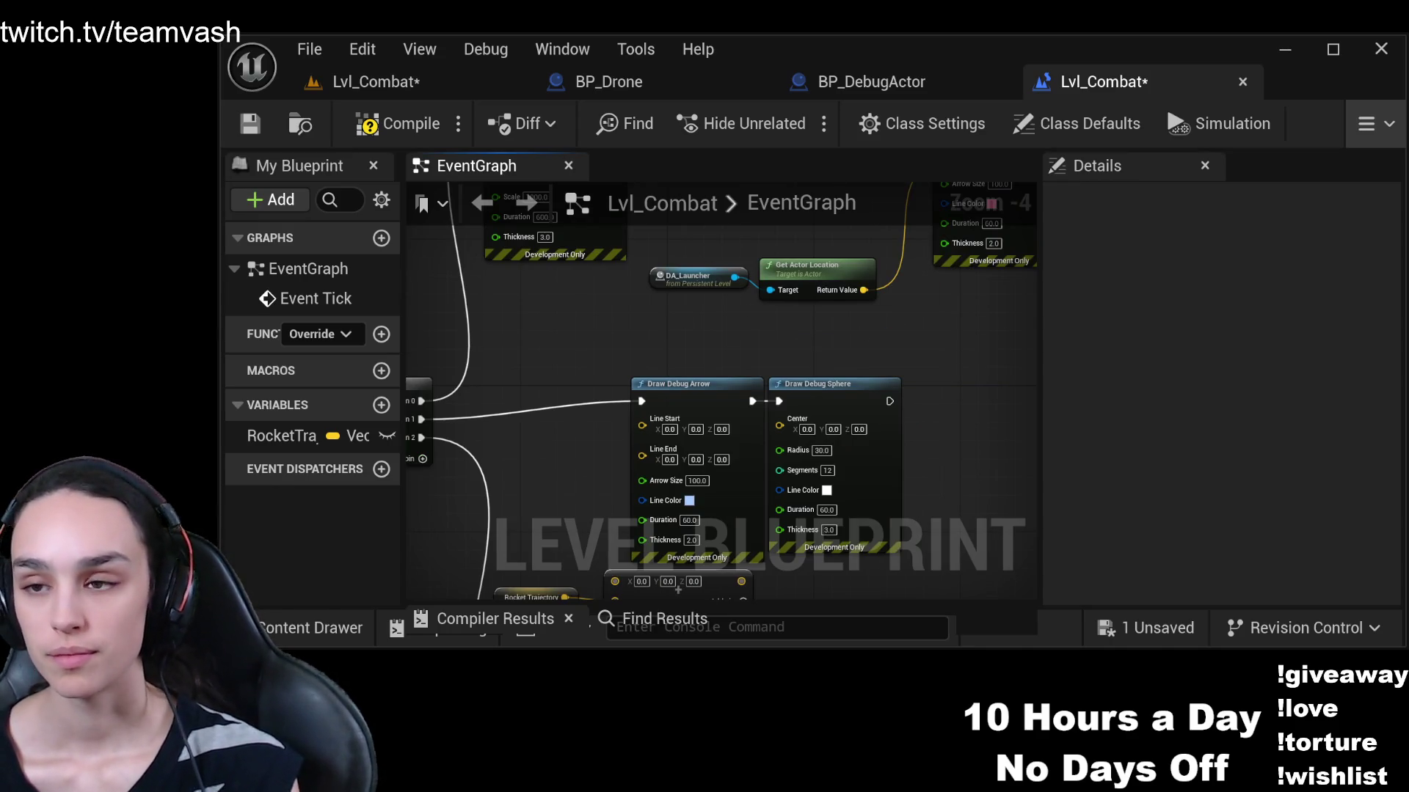
pyautogui.click(697, 278)
pyautogui.hotkey('ctrl', 'c')
pyautogui.hotkey('ctrl', 'v')
pyautogui.moveTo(976, 364)
pyautogui.mouseDown()
pyautogui.moveTo(487, 422)
pyautogui.moveTo(433, 347)
pyautogui.moveTo(742, 367)
pyautogui.moveTo(758, 327)
pyautogui.mouseUp()
# Copy DA_Launcher and Get Actor Location and place the copies below Sequence
pyautogui.moveTo(925, 270); pyautogui.dragTo(635, 476)
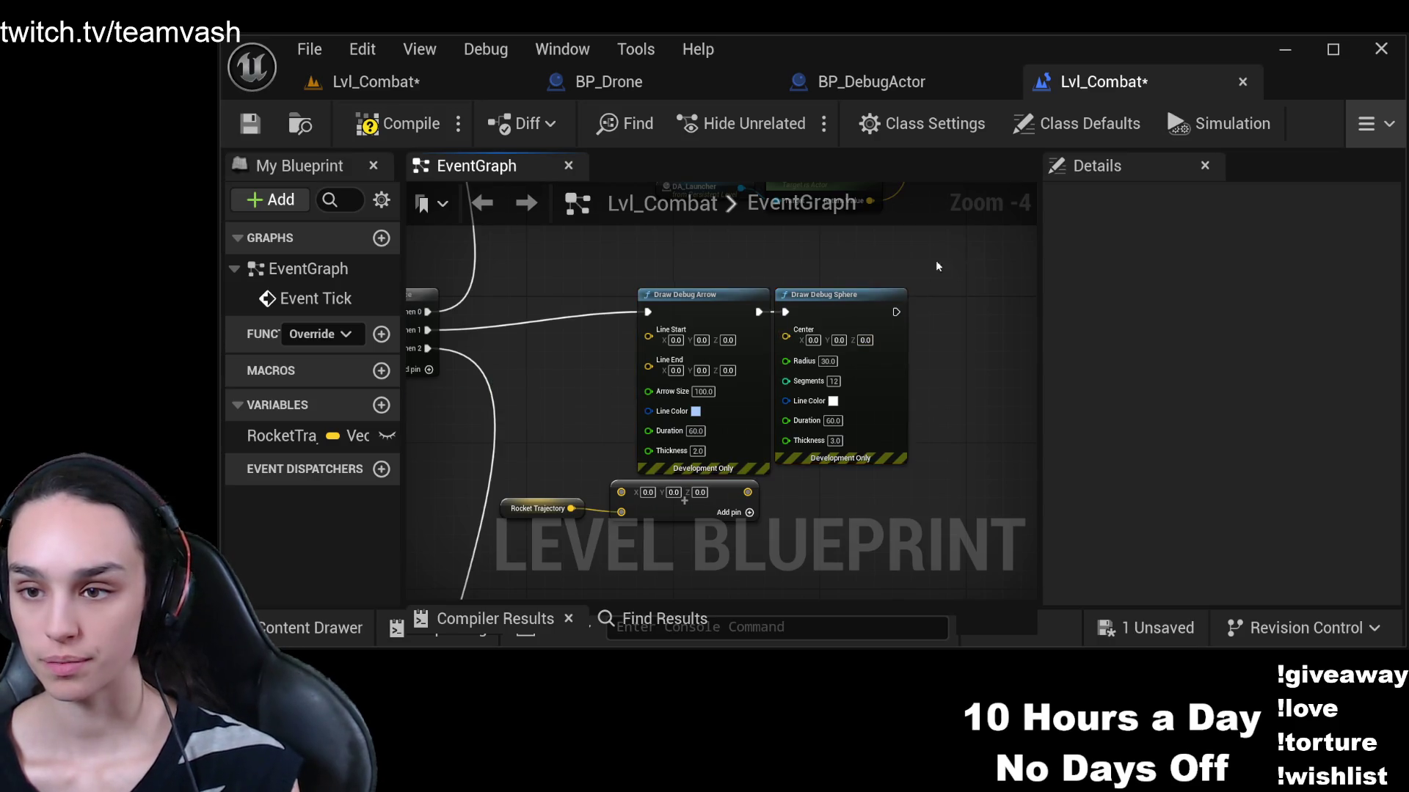
pyautogui.moveTo(836, 317); pyautogui.dragTo(922, 307)
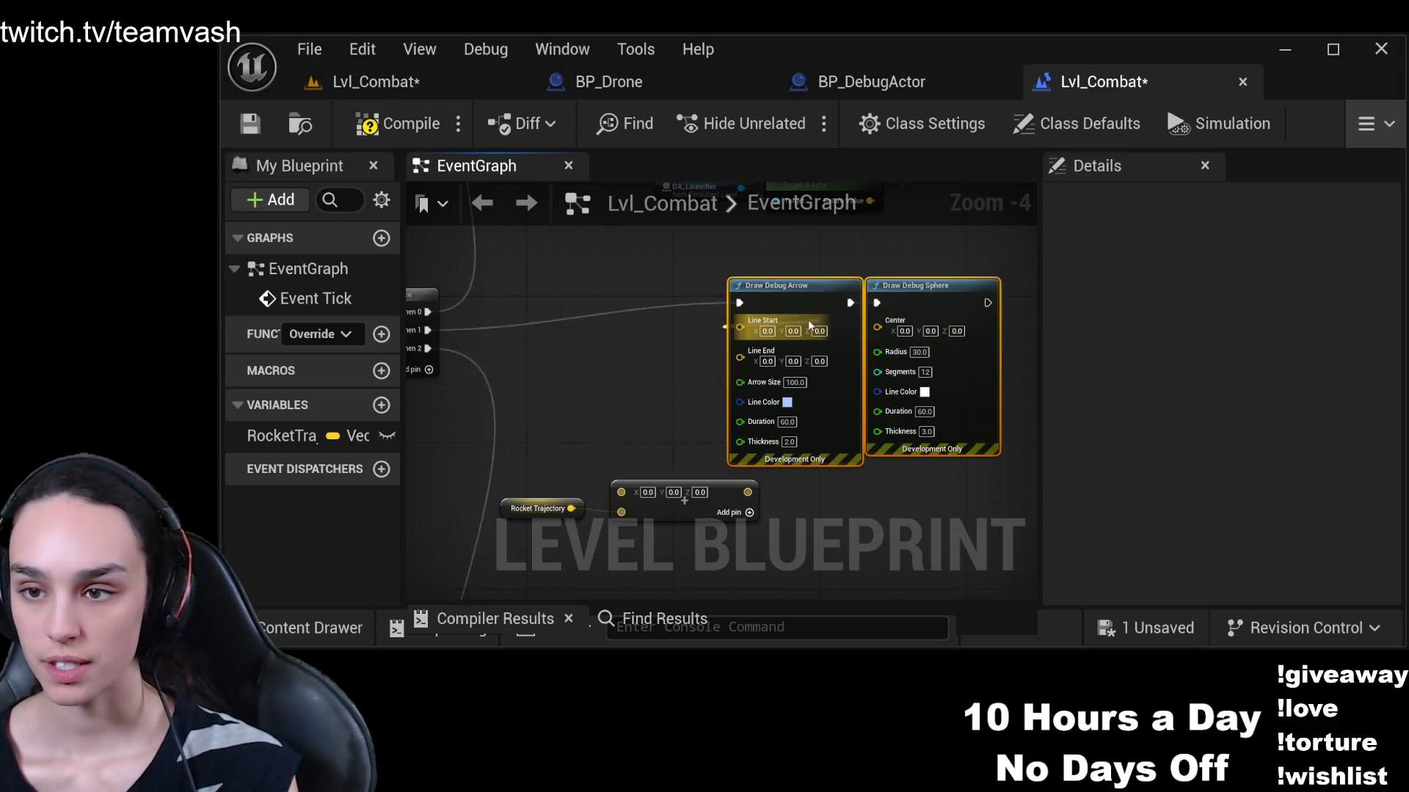
pyautogui.click(790, 301)
pyautogui.moveTo(789, 301)
pyautogui.mouseDown()
pyautogui.moveTo(683, 284)
pyautogui.moveTo(716, 309)
pyautogui.moveTo(785, 488)
pyautogui.mouseUp()
pyautogui.moveTo(840, 342)
pyautogui.mouseDown()
pyautogui.moveTo(667, 434)
pyautogui.moveTo(744, 208)
pyautogui.moveTo(744, 299)
pyautogui.mouseUp()
pyautogui.hotkey('ctrl', 'c')
pyautogui.hotkey('ctrl', 'v')
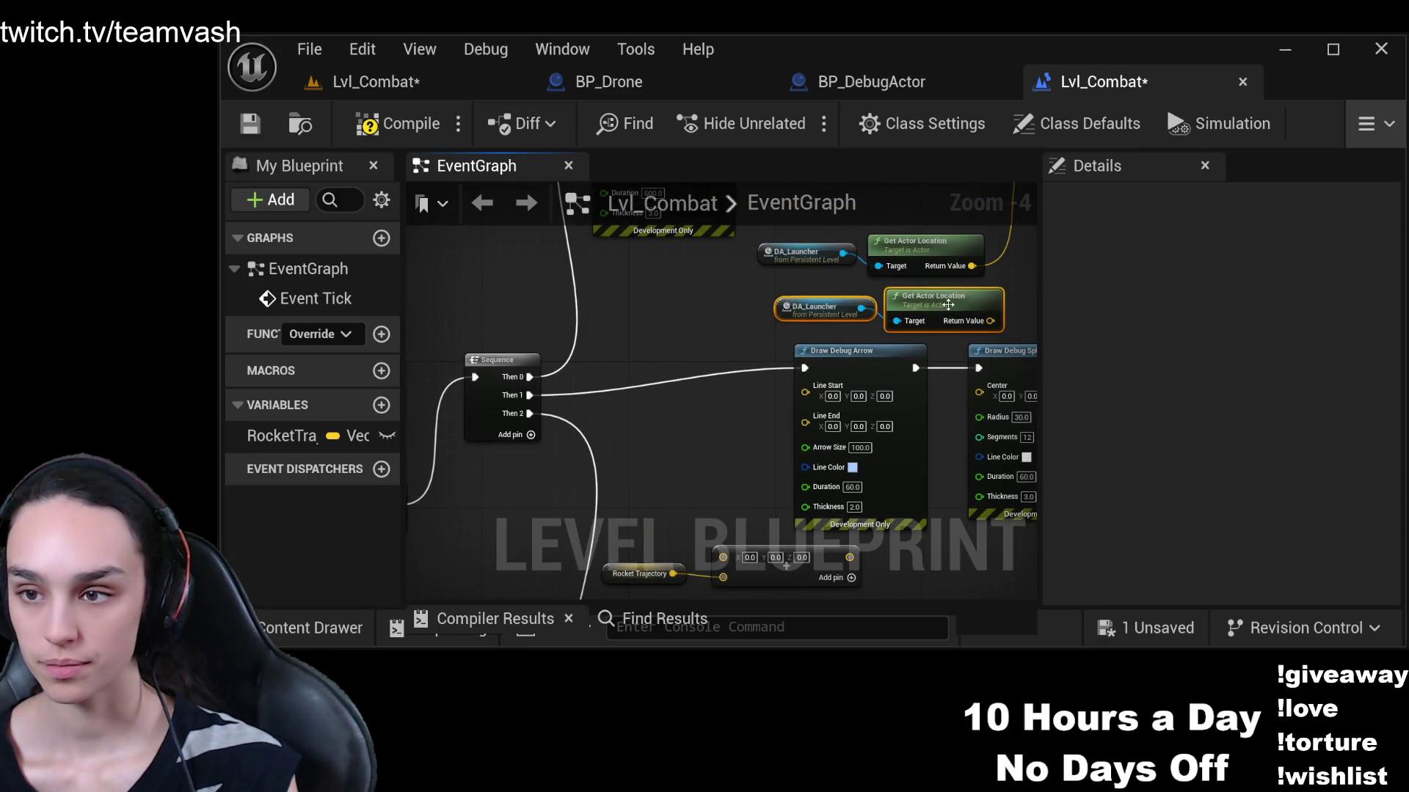
pyautogui.moveTo(946, 305); pyautogui.dragTo(701, 455)
pyautogui.moveTo(752, 516); pyautogui.dragTo(787, 372)
# Wire Return Value into the Add node and the Add result into Draw Debug Arrow's Line End
pyautogui.moveTo(787, 325); pyautogui.dragTo(758, 414)
pyautogui.moveTo(966, 265); pyautogui.dragTo(665, 429)
pyautogui.keyDown('ctrl'); pyautogui.click(576, 375); pyautogui.keyUp('ctrl')
pyautogui.moveTo(748, 393)
pyautogui.mouseDown()
pyautogui.moveTo(837, 393)
pyautogui.moveTo(850, 193)
pyautogui.mouseUp()
pyautogui.moveTo(574, 417)
pyautogui.mouseDown()
pyautogui.moveTo(660, 283)
pyautogui.moveTo(692, 261)
pyautogui.moveTo(697, 294)
pyautogui.mouseUp()
pyautogui.moveTo(588, 318); pyautogui.dragTo(652, 438)
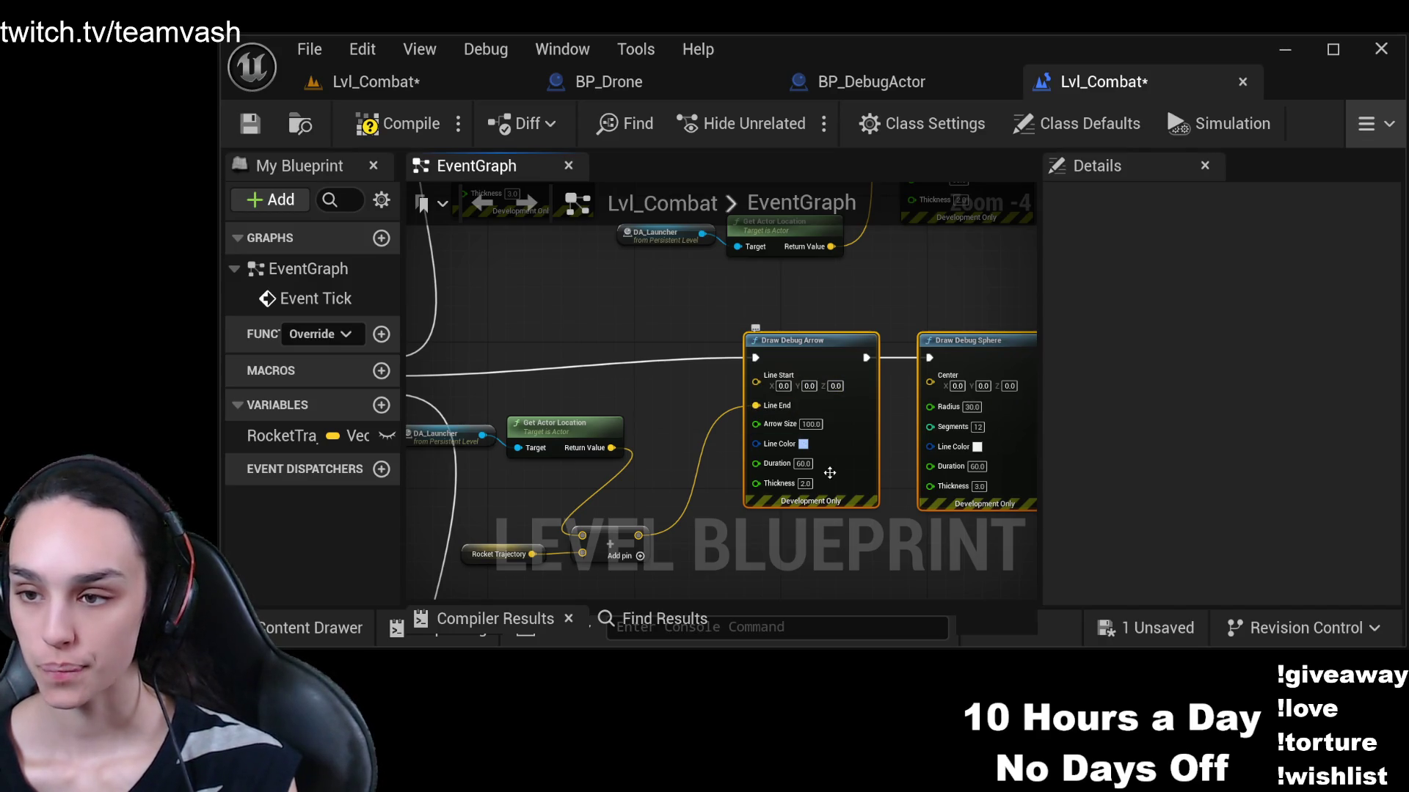
pyautogui.moveTo(695, 403); pyautogui.dragTo(828, 381)
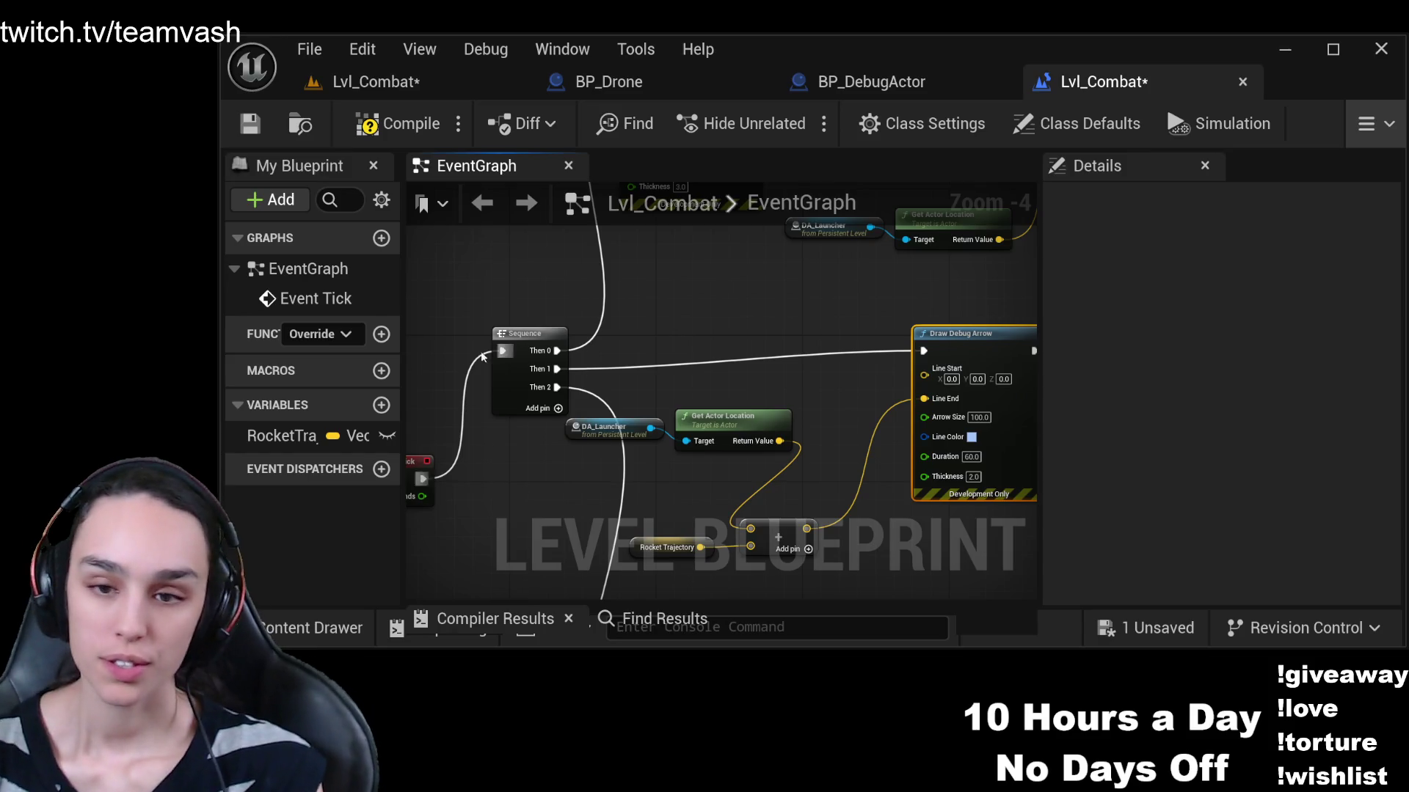
# Create a vector variable named ExplosionPoint and place a SET ExplosionPoint node
pyautogui.click(380, 405)
pyautogui.write('Explosiion')
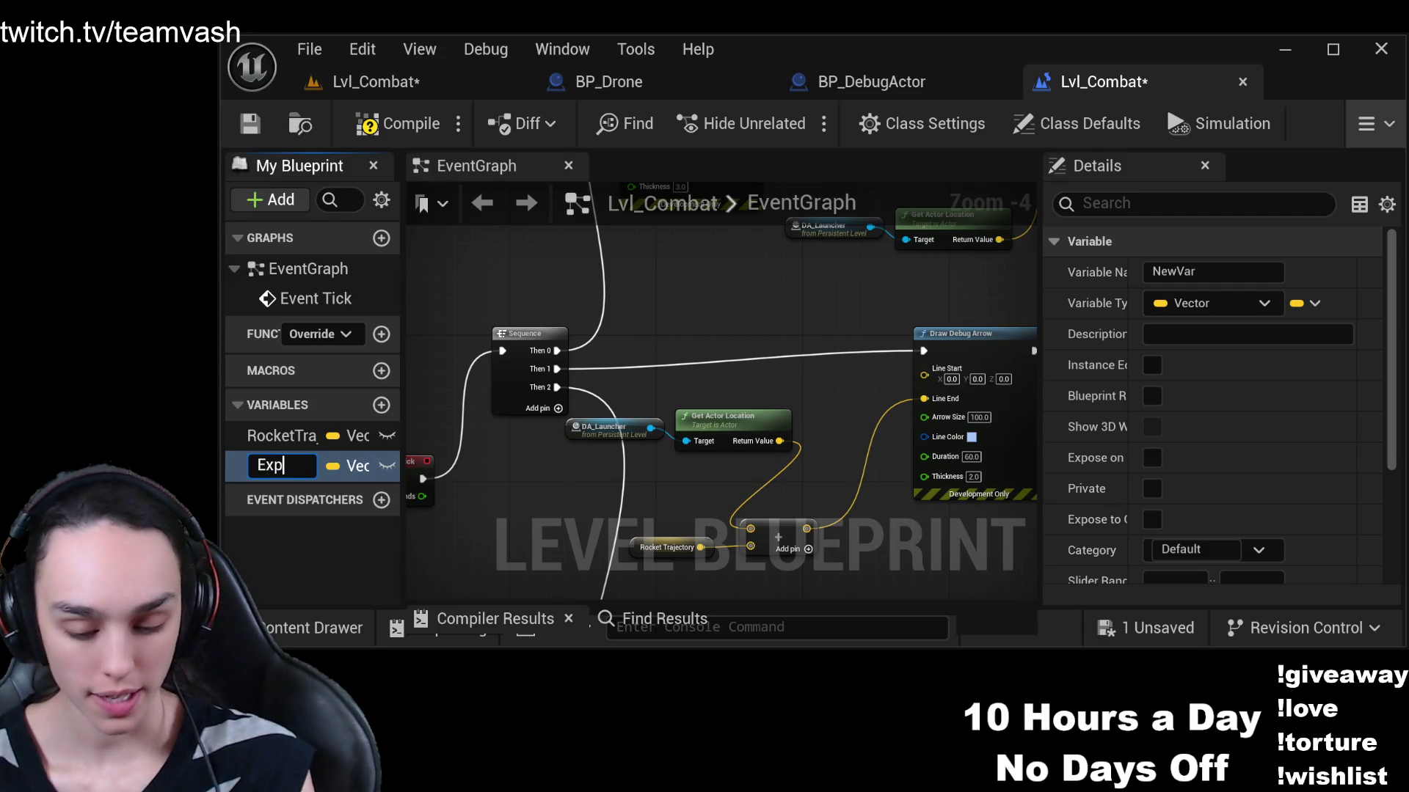
pyautogui.press('BackSpace')
pyautogui.press('BackSpace')
pyautogui.press('BackSpace')
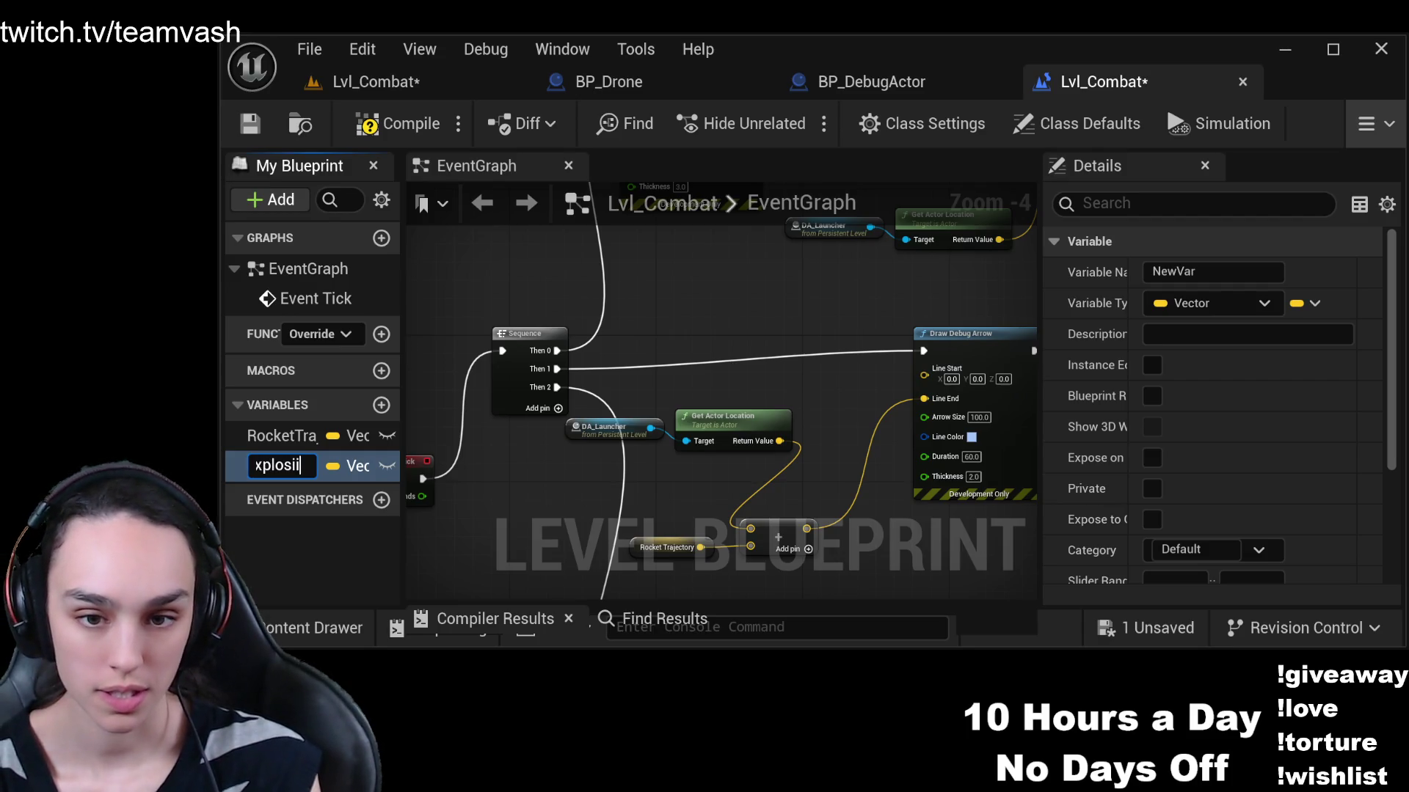
pyautogui.write('onPoint')
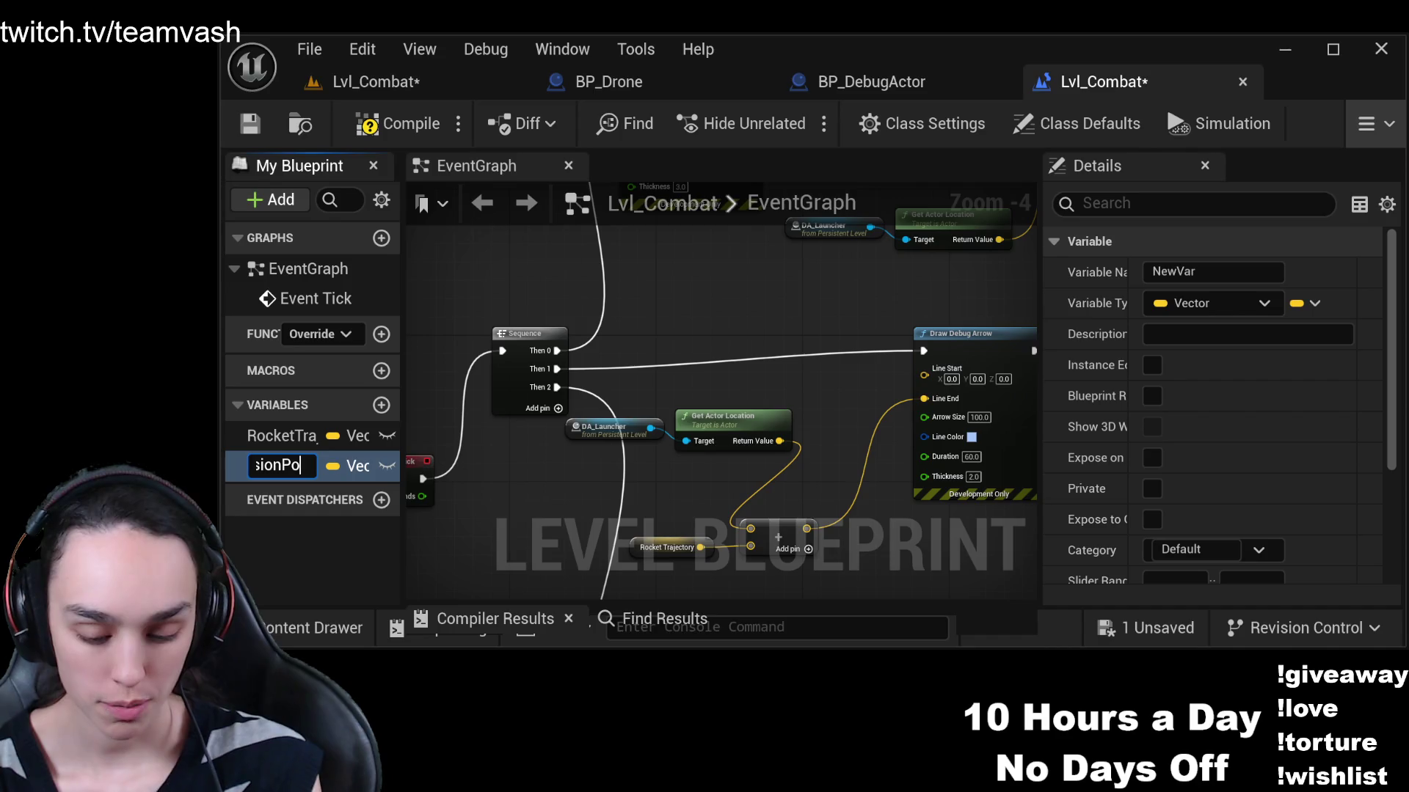
pyautogui.press('Return')
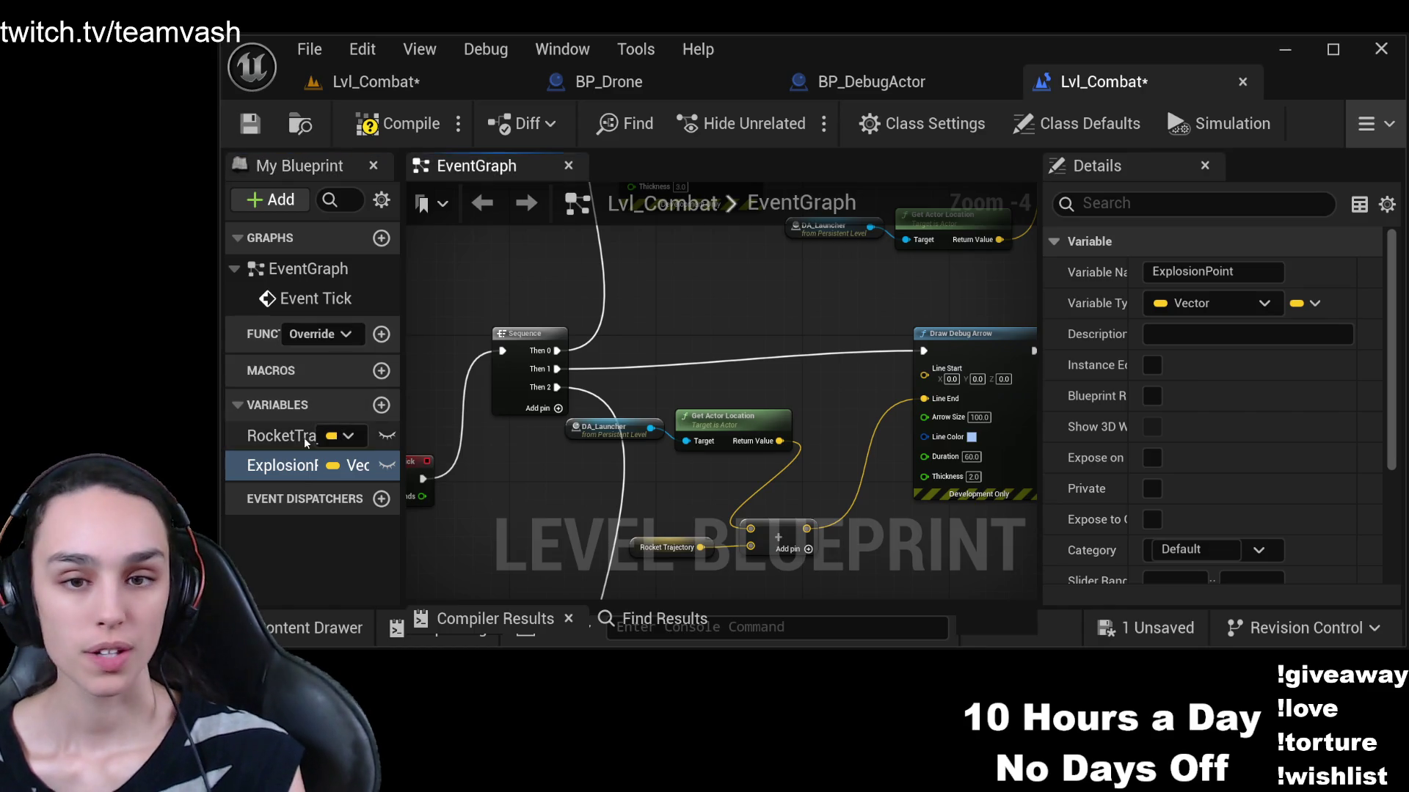
pyautogui.hotkey('ctrl', 'v')
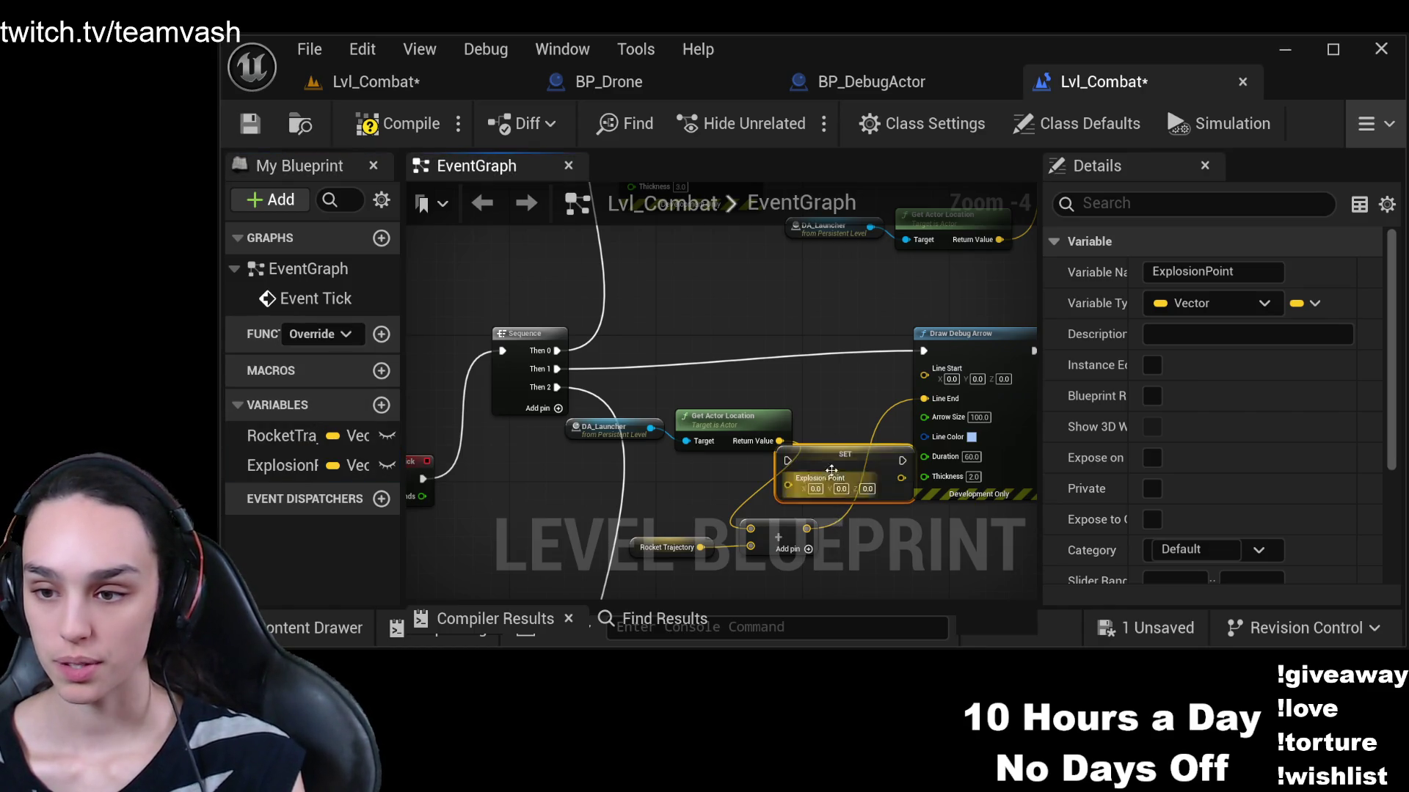
# Route Sequence Then 1 through SET Explosion Point before Draw Debug Arrow
pyautogui.moveTo(794, 308); pyautogui.dragTo(880, 406)
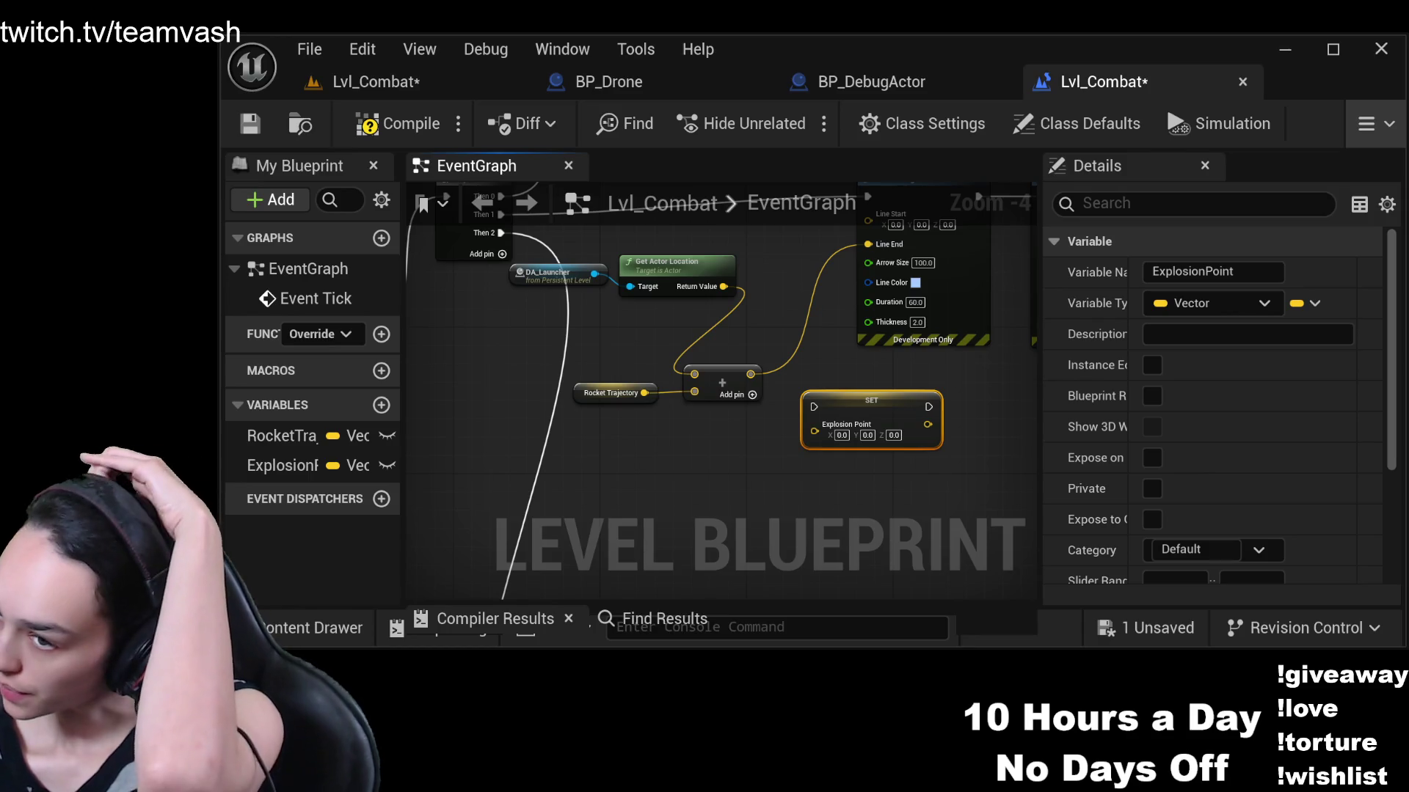
pyautogui.moveTo(838, 340); pyautogui.dragTo(901, 427)
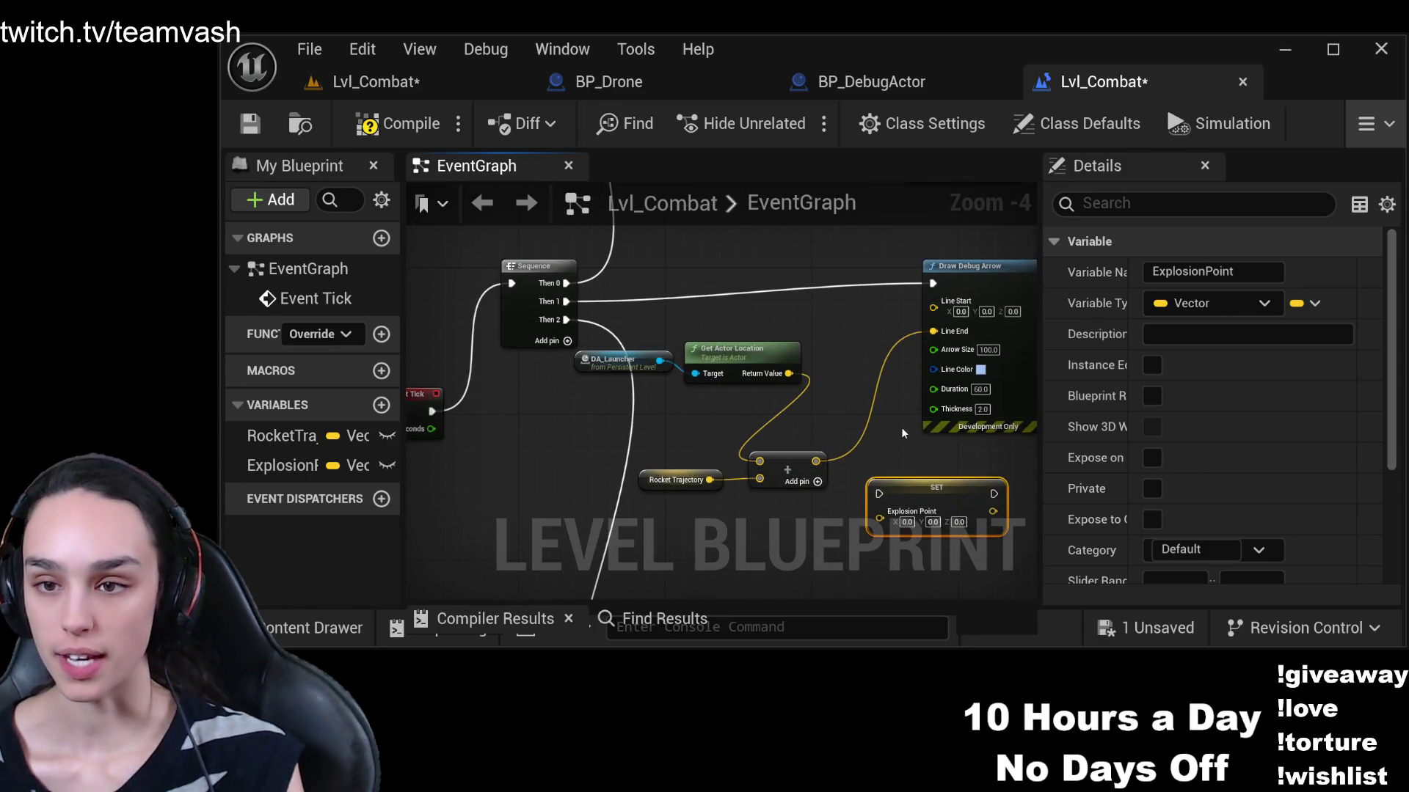
pyautogui.moveTo(953, 491); pyautogui.dragTo(830, 259)
pyautogui.moveTo(829, 320); pyautogui.dragTo(863, 393)
pyautogui.moveTo(844, 344); pyautogui.dragTo(807, 325)
pyautogui.moveTo(600, 376); pyautogui.dragTo(748, 318)
pyautogui.moveTo(872, 318)
pyautogui.mouseDown()
pyautogui.moveTo(872, 352)
pyautogui.moveTo(872, 336)
pyautogui.moveTo(965, 355)
pyautogui.mouseUp()
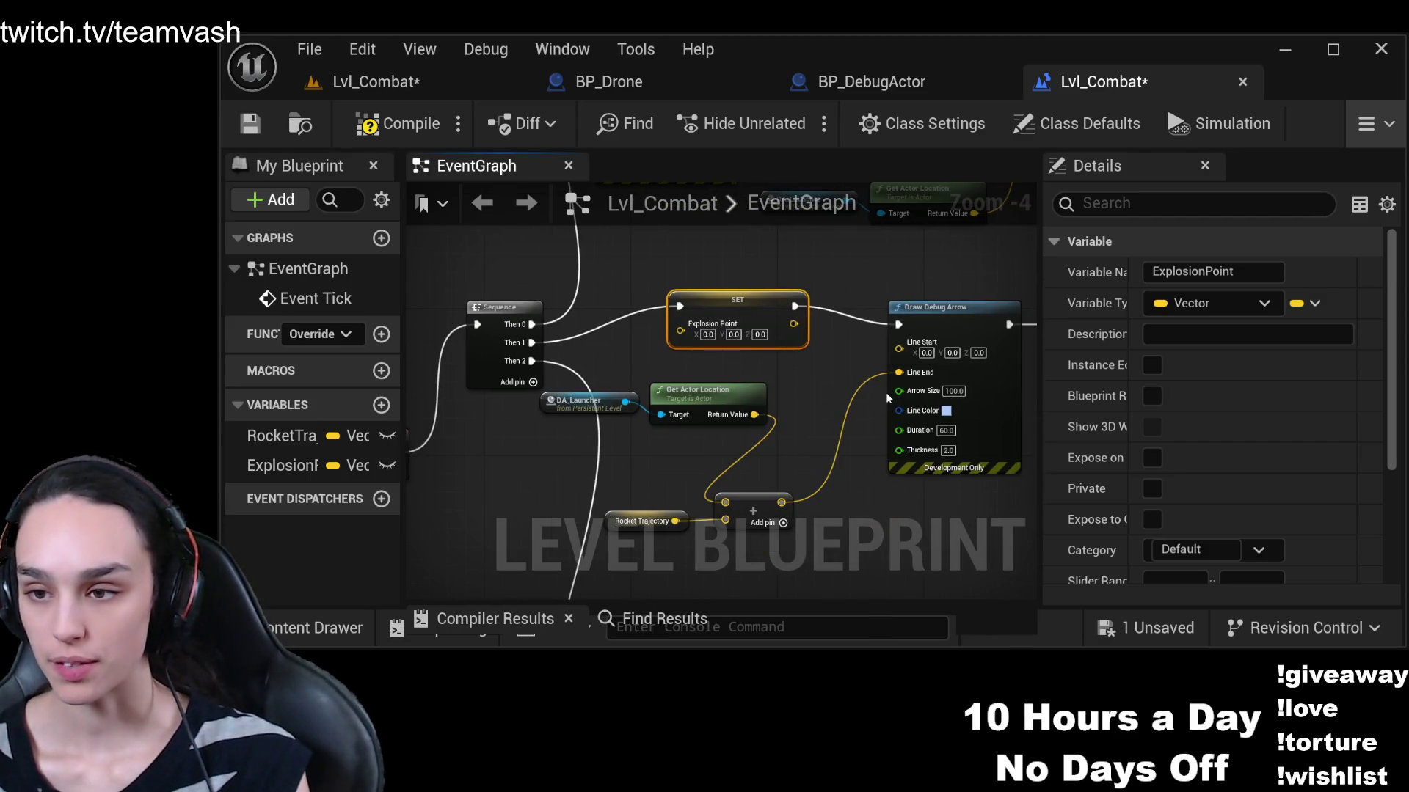
# Feed the Add output into SET's value and tidy the Add, Get Actor Location and Rocket Trajectory nodes
pyautogui.moveTo(781, 502)
pyautogui.mouseDown()
pyautogui.moveTo(774, 376)
pyautogui.moveTo(680, 331)
pyautogui.mouseUp()
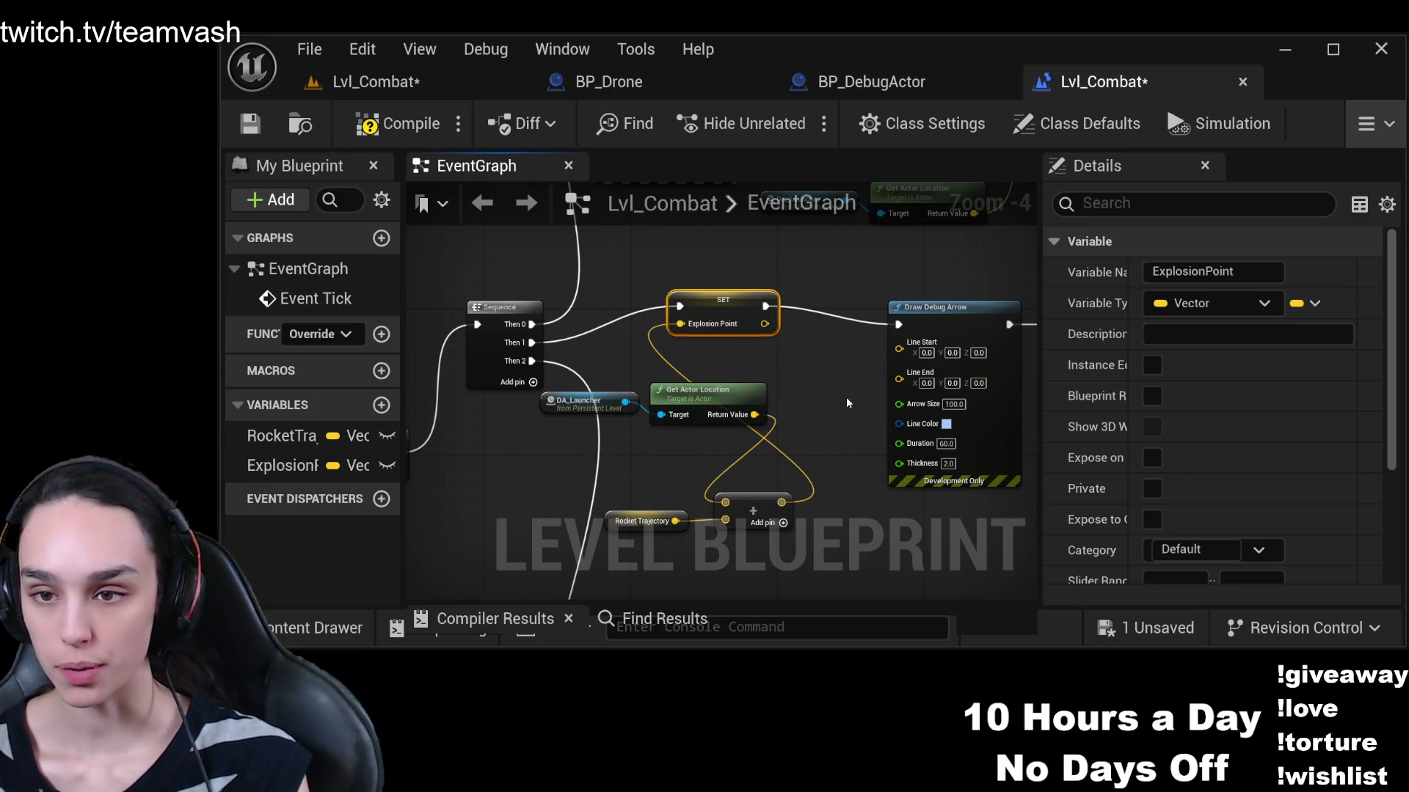
pyautogui.moveTo(805, 449); pyautogui.dragTo(831, 353)
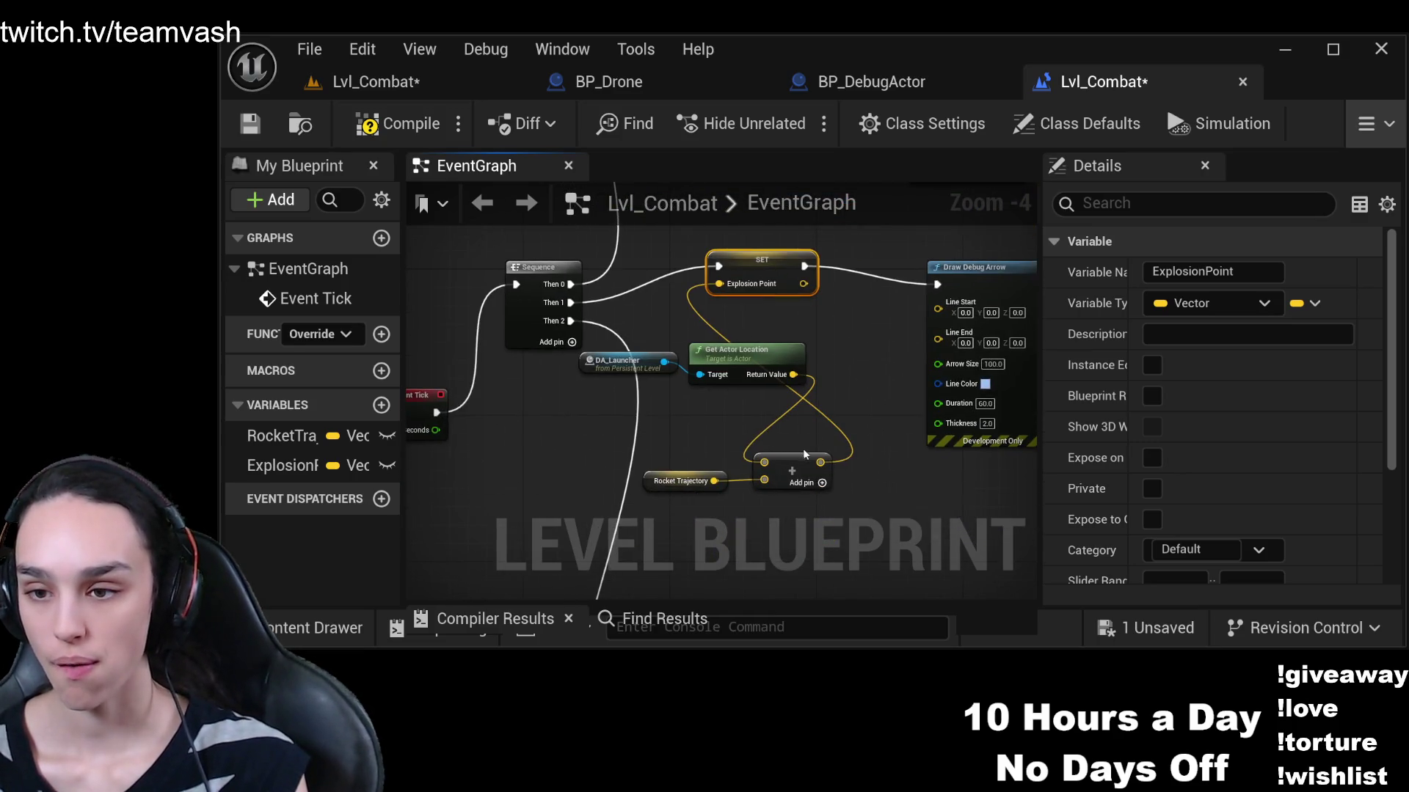
pyautogui.moveTo(804, 454); pyautogui.dragTo(804, 410)
pyautogui.moveTo(770, 356)
pyautogui.mouseDown()
pyautogui.moveTo(724, 381)
pyautogui.moveTo(606, 404)
pyautogui.mouseUp()
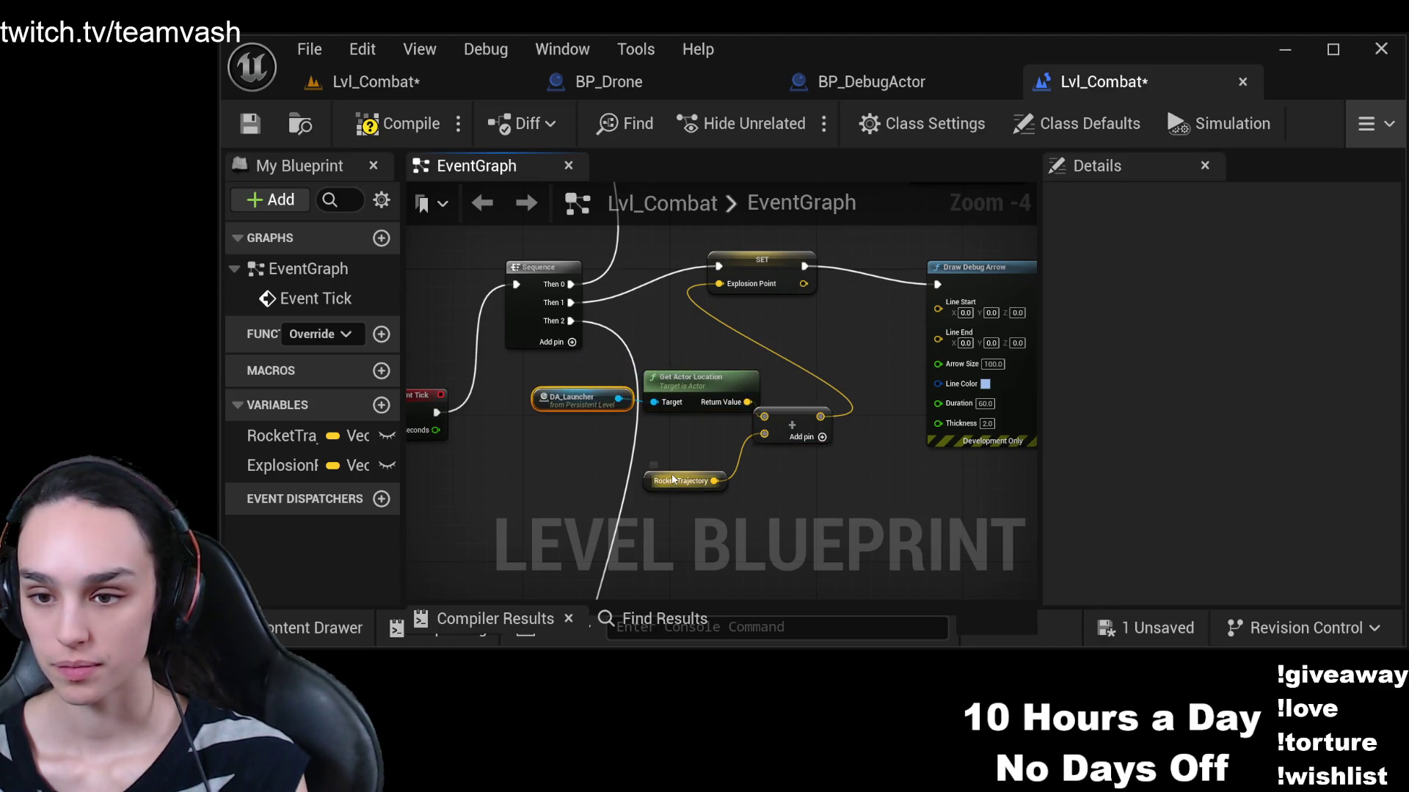
pyautogui.moveTo(674, 480); pyautogui.dragTo(671, 435)
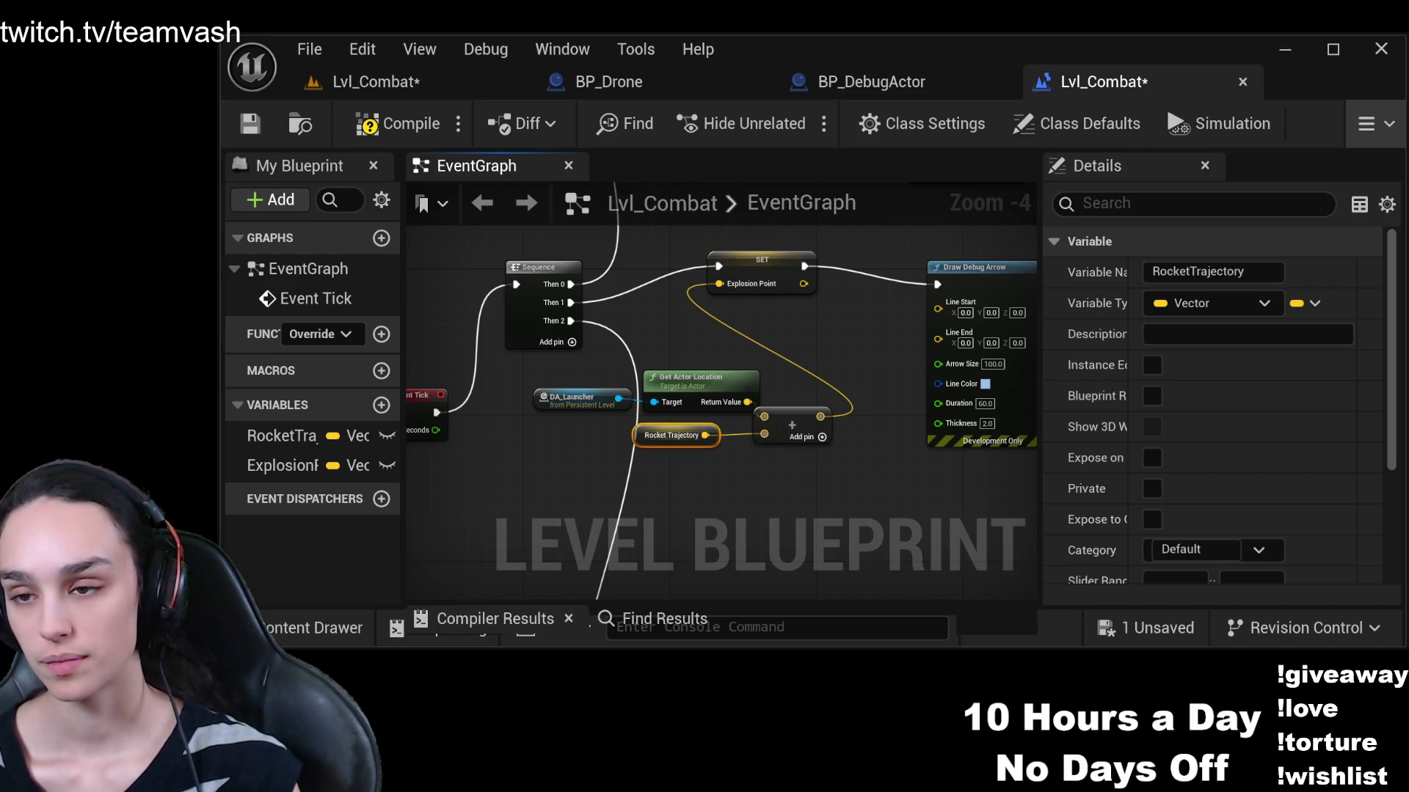
pyautogui.moveTo(788, 270); pyautogui.dragTo(871, 307)
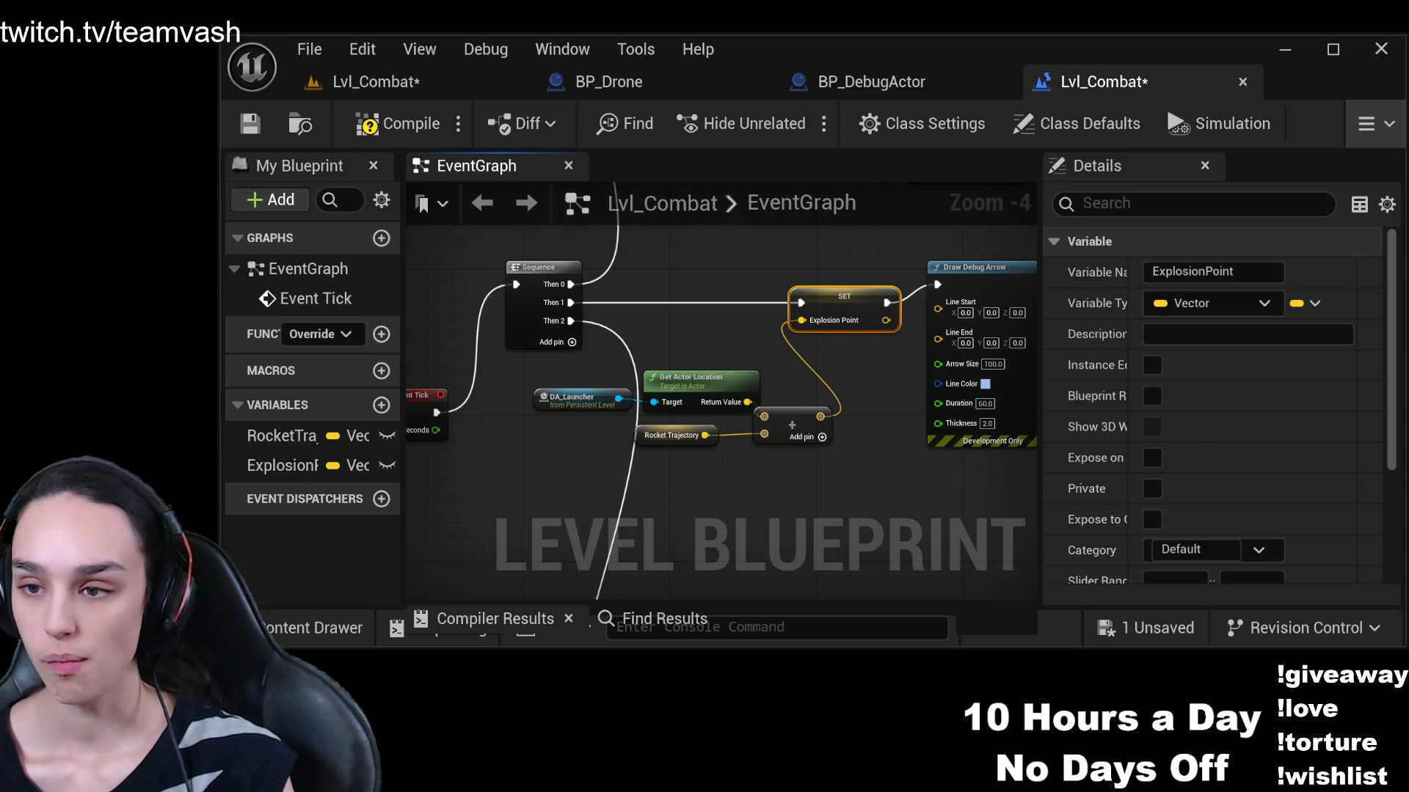
pyautogui.moveTo(906, 466); pyautogui.dragTo(470, 386)
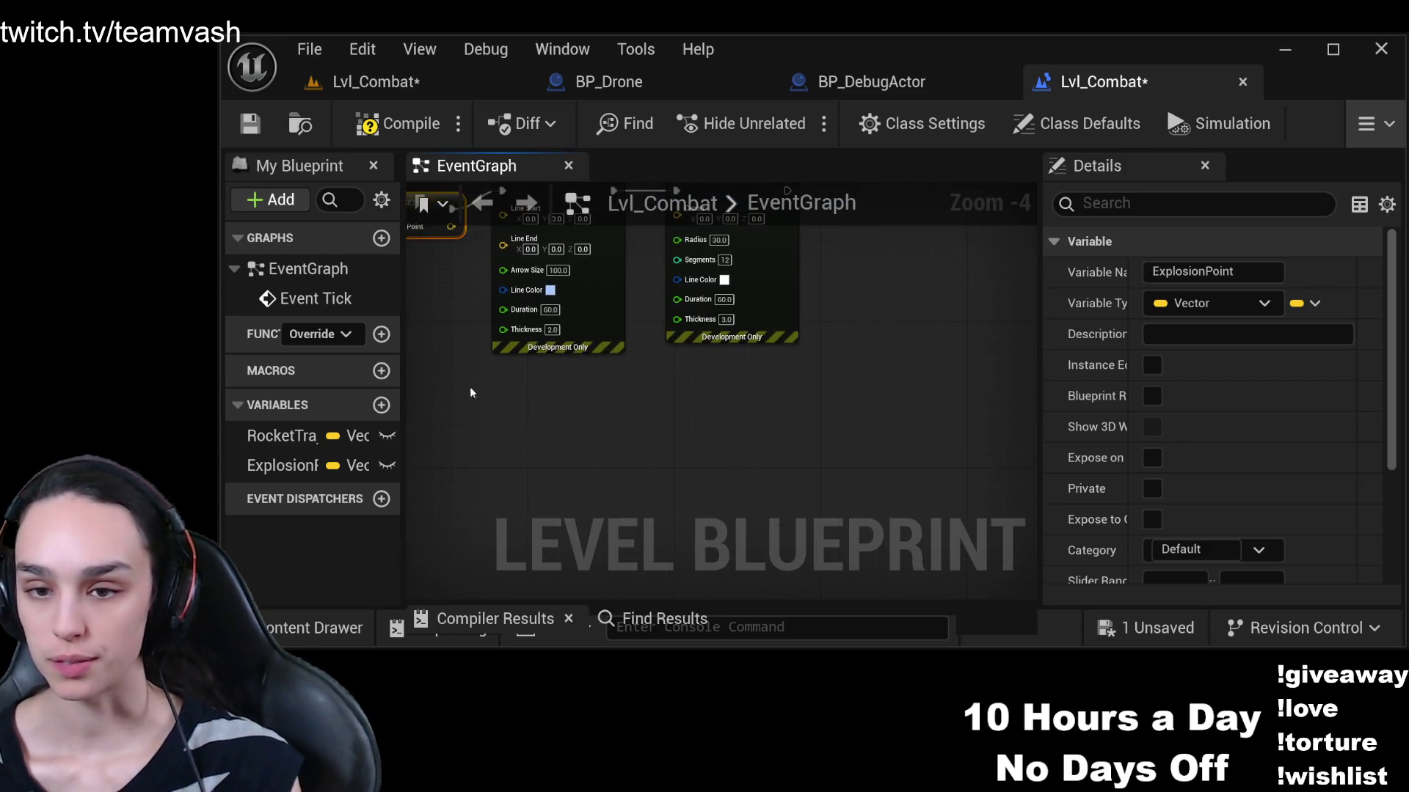
# Drag ExplosionPoint into the graph as getter nodes near the Draw Debug nodes
pyautogui.click(257, 468)
pyautogui.moveTo(593, 476); pyautogui.dragTo(590, 434)
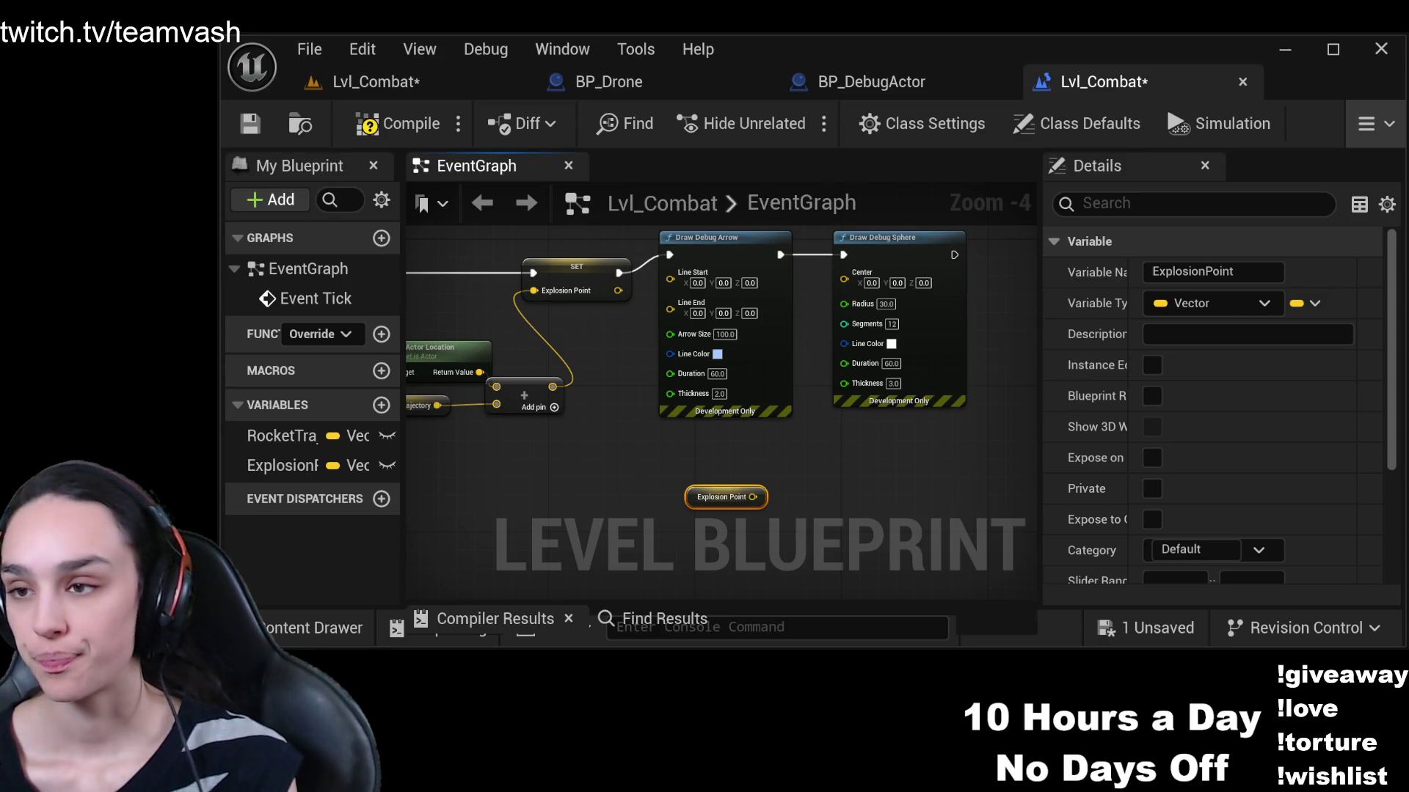
pyautogui.moveTo(657, 415); pyautogui.dragTo(795, 421)
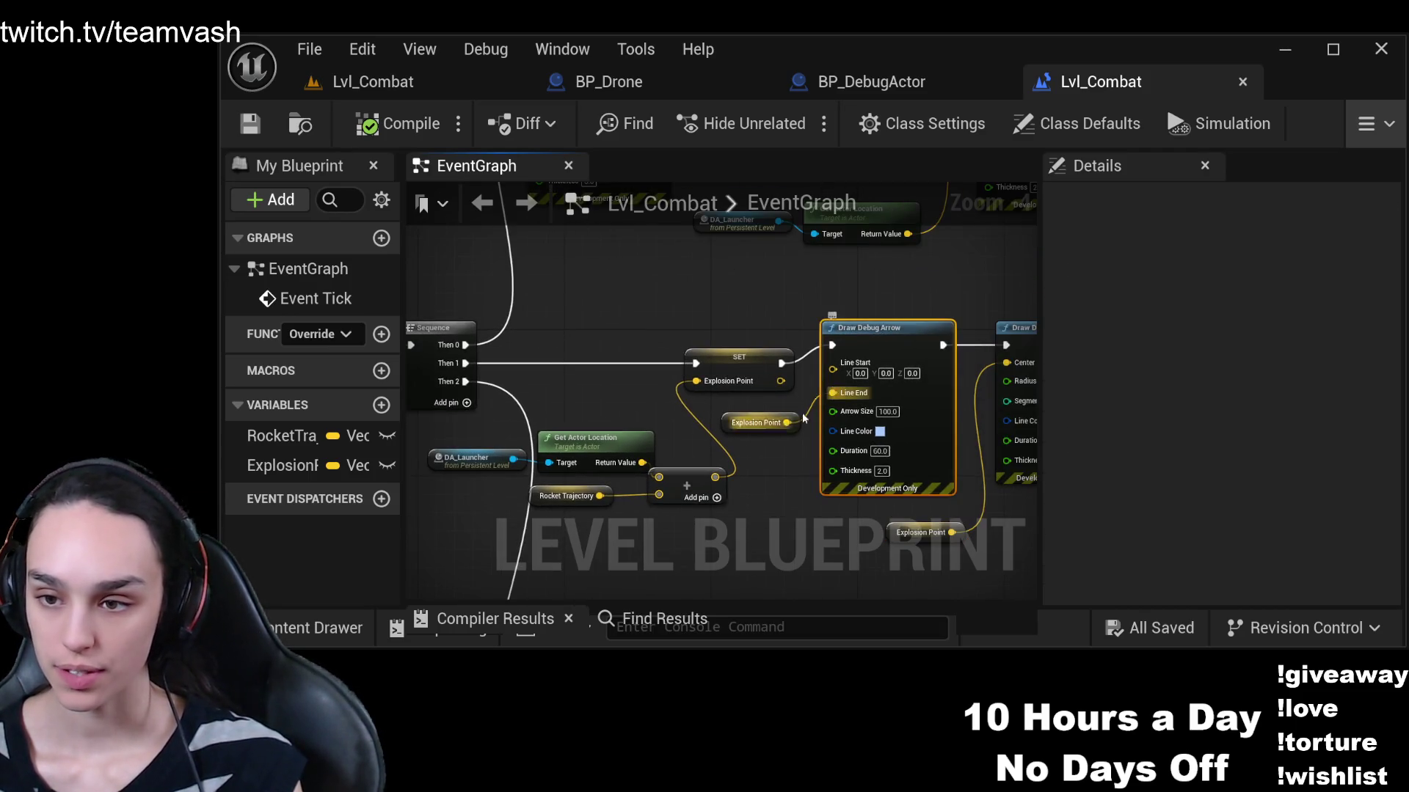
pyautogui.click(786, 416)
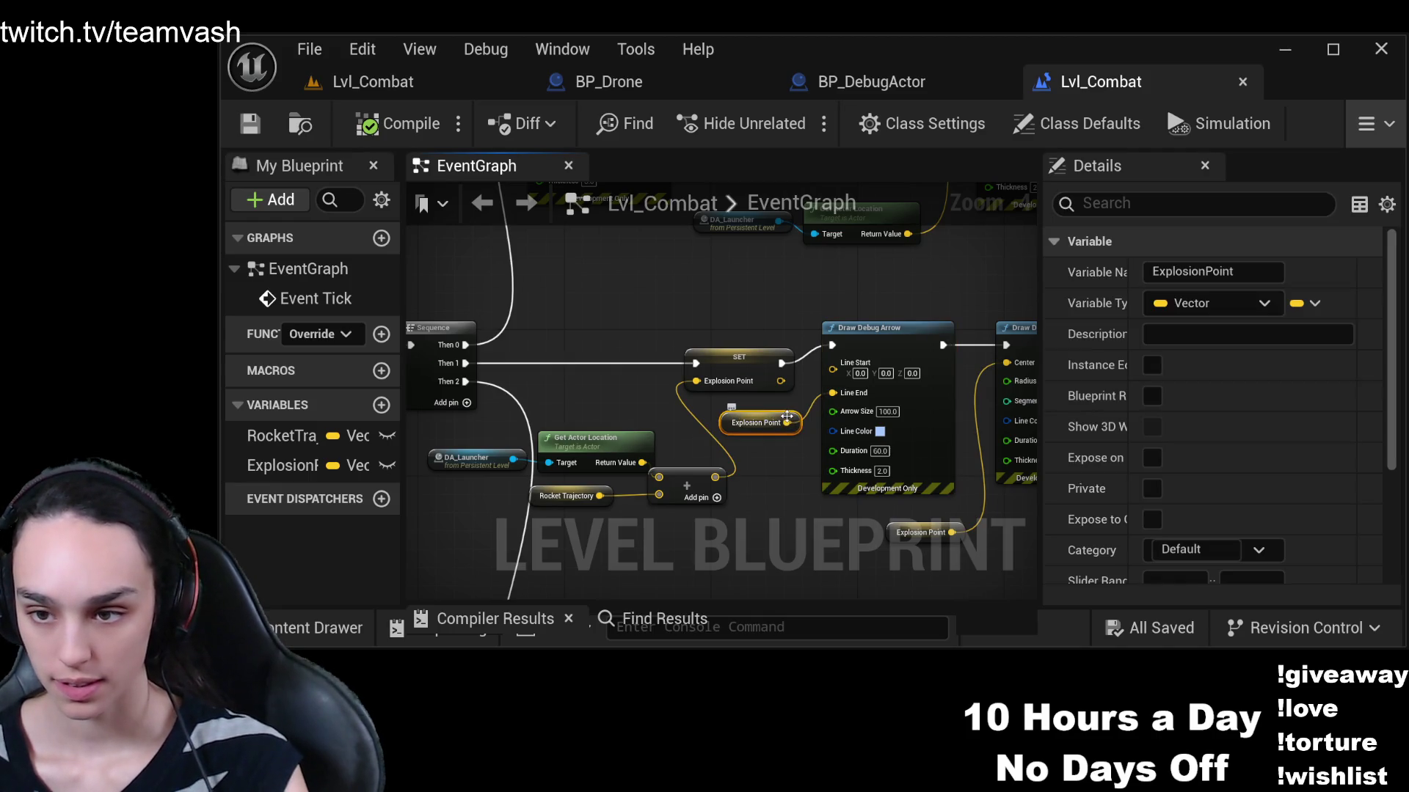
# Delete the extra getter, wire SET's Explosion Point into Line End, then compile and save
pyautogui.press('Delete')
pyautogui.moveTo(780, 381); pyautogui.dragTo(836, 398)
pyautogui.click(396, 124)
pyautogui.click(251, 123)
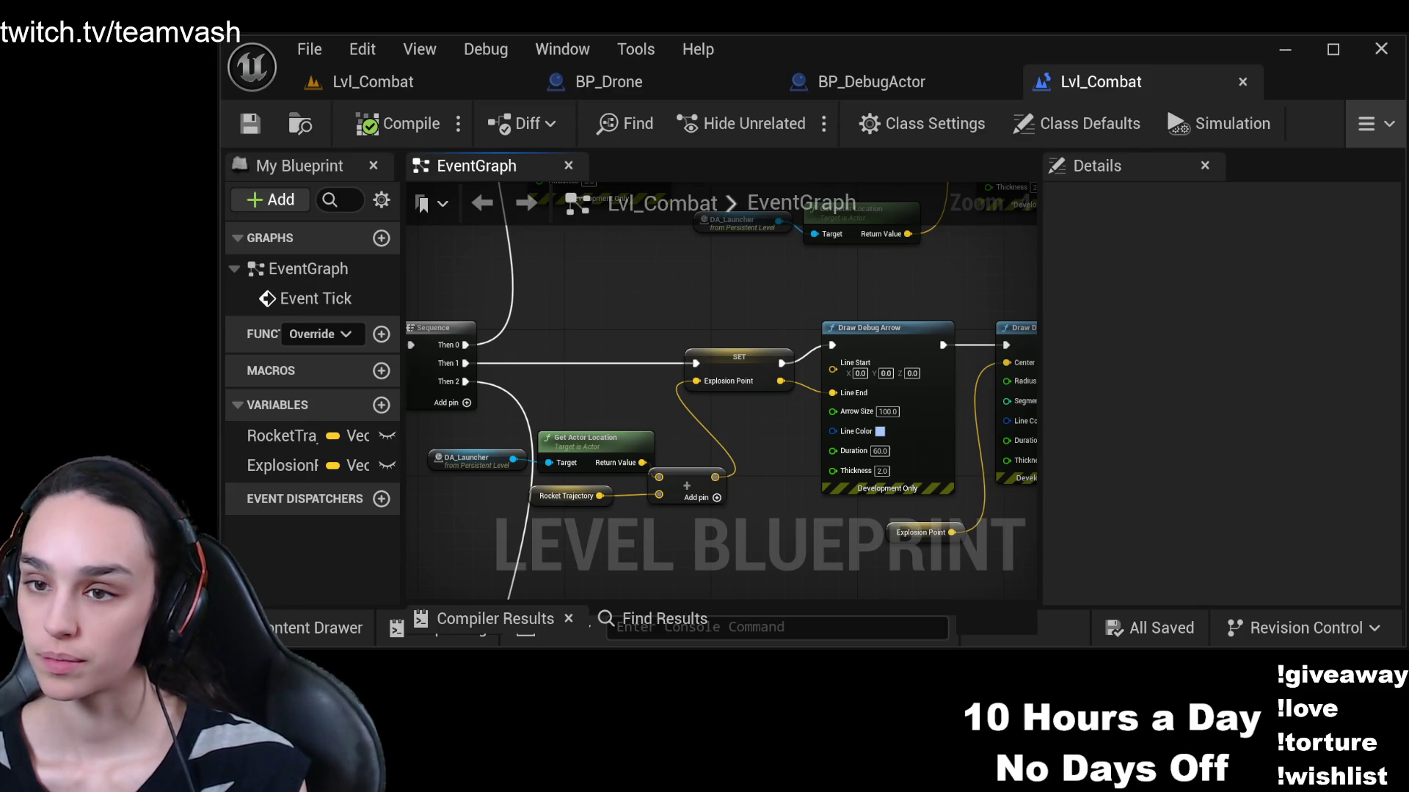
pyautogui.click(462, 460)
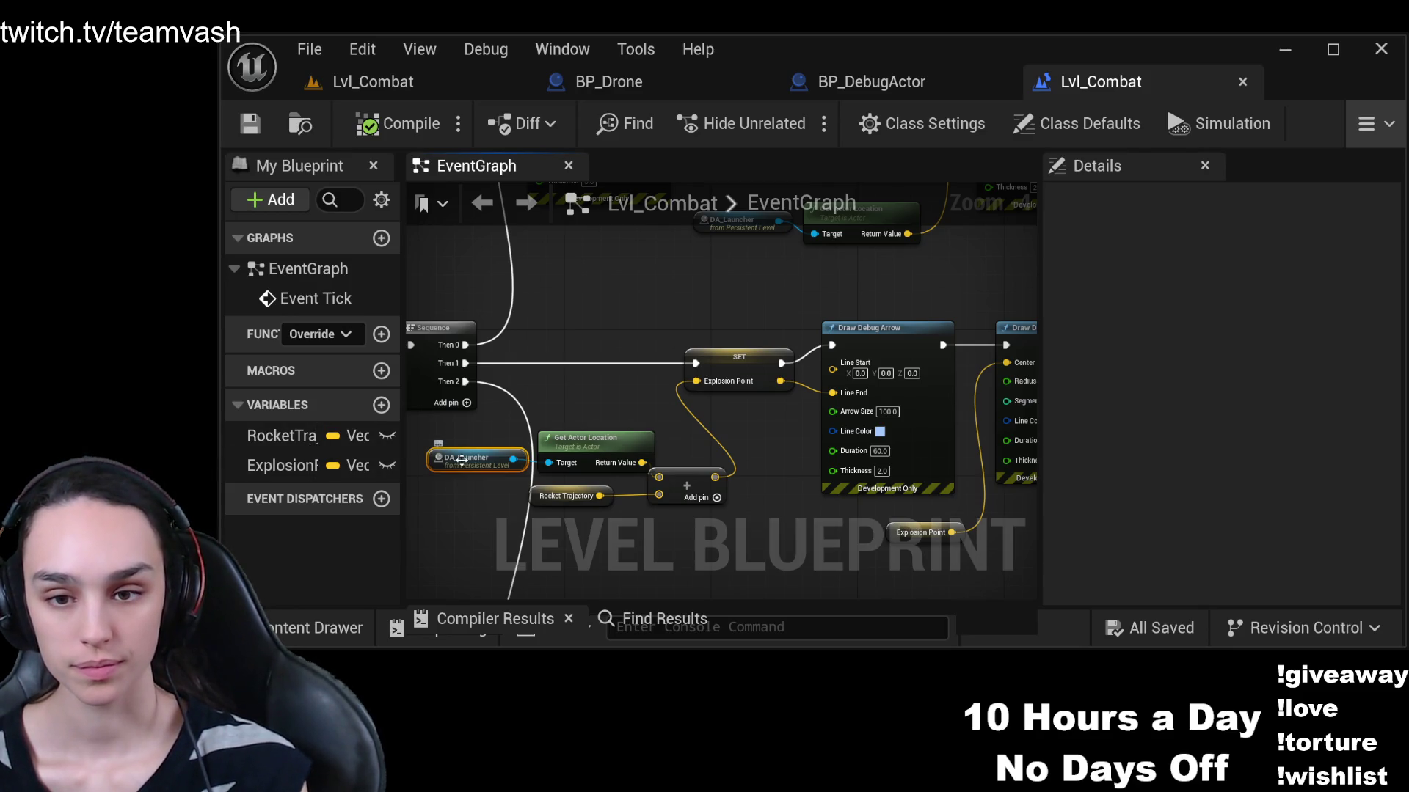
# Add a DA_Launcher and Get Actor Location pair feeding Draw Debug Arrow's Line Start
pyautogui.hotkey('ctrl', 'd')
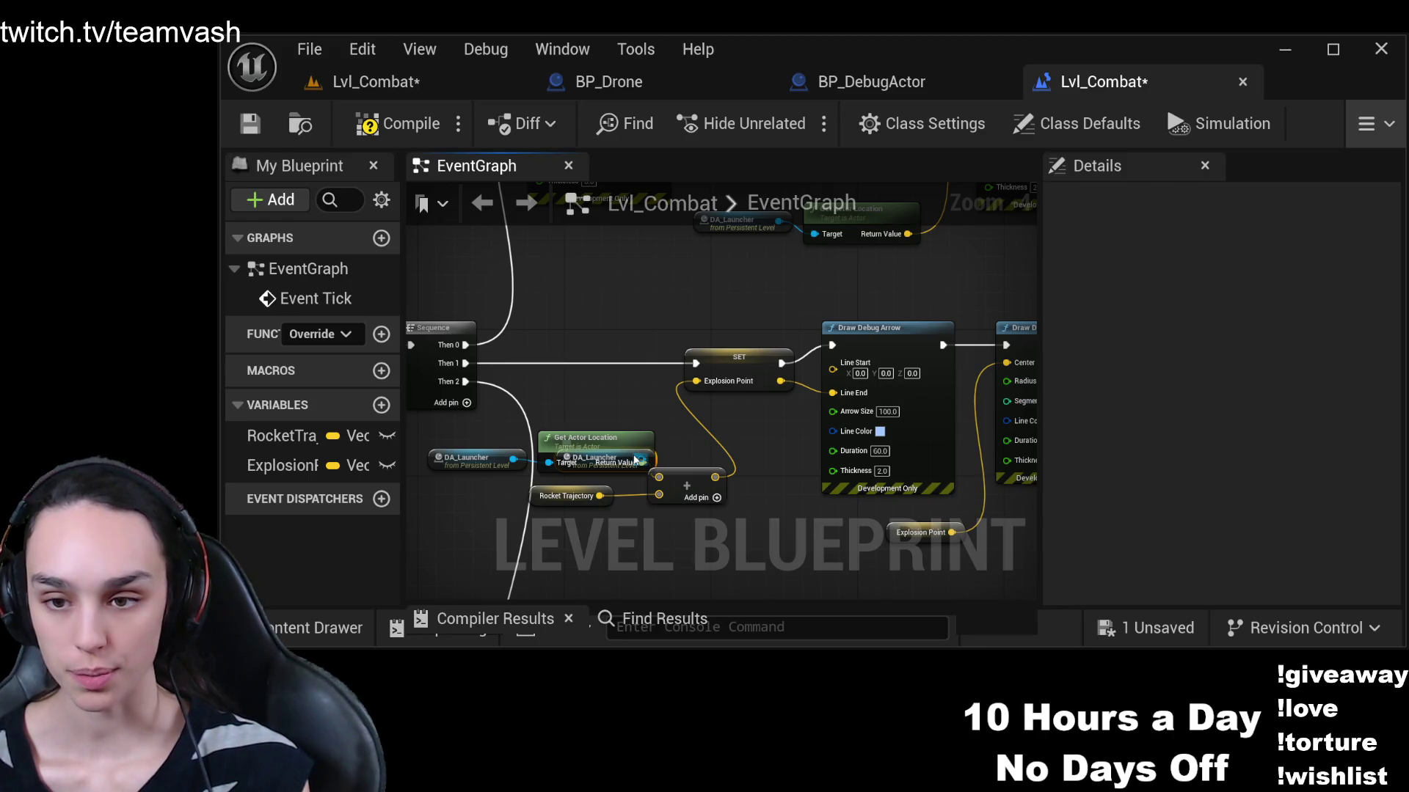
pyautogui.moveTo(623, 438)
pyautogui.mouseDown()
pyautogui.moveTo(606, 411)
pyautogui.moveTo(697, 285)
pyautogui.moveTo(807, 270)
pyautogui.moveTo(834, 366)
pyautogui.mouseUp()
pyautogui.click(606, 457)
pyautogui.hotkey('ctrl', 'v')
pyautogui.moveTo(957, 253); pyautogui.dragTo(697, 301)
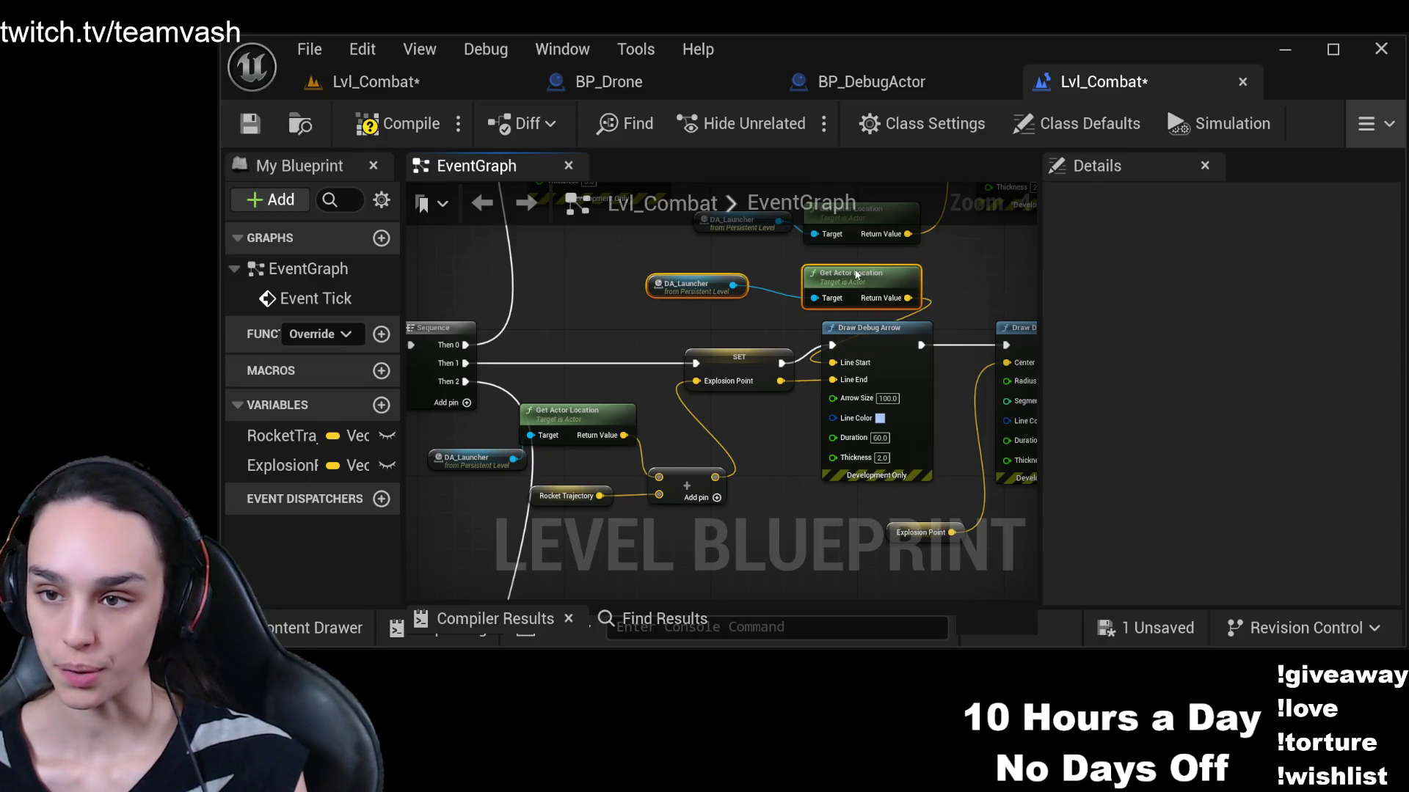
pyautogui.moveTo(856, 274); pyautogui.dragTo(729, 274)
pyautogui.click(965, 266)
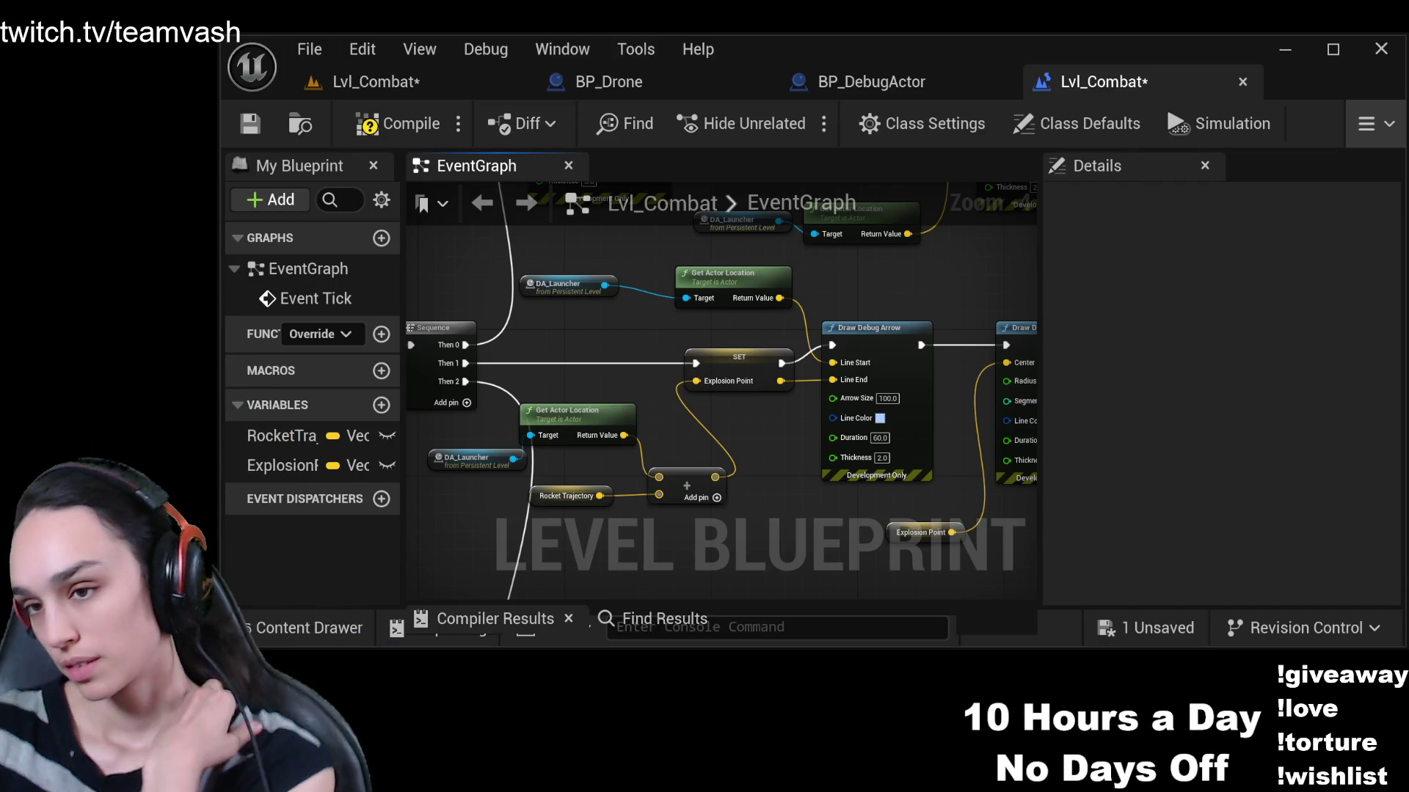
pyautogui.moveTo(987, 422); pyautogui.dragTo(851, 388)
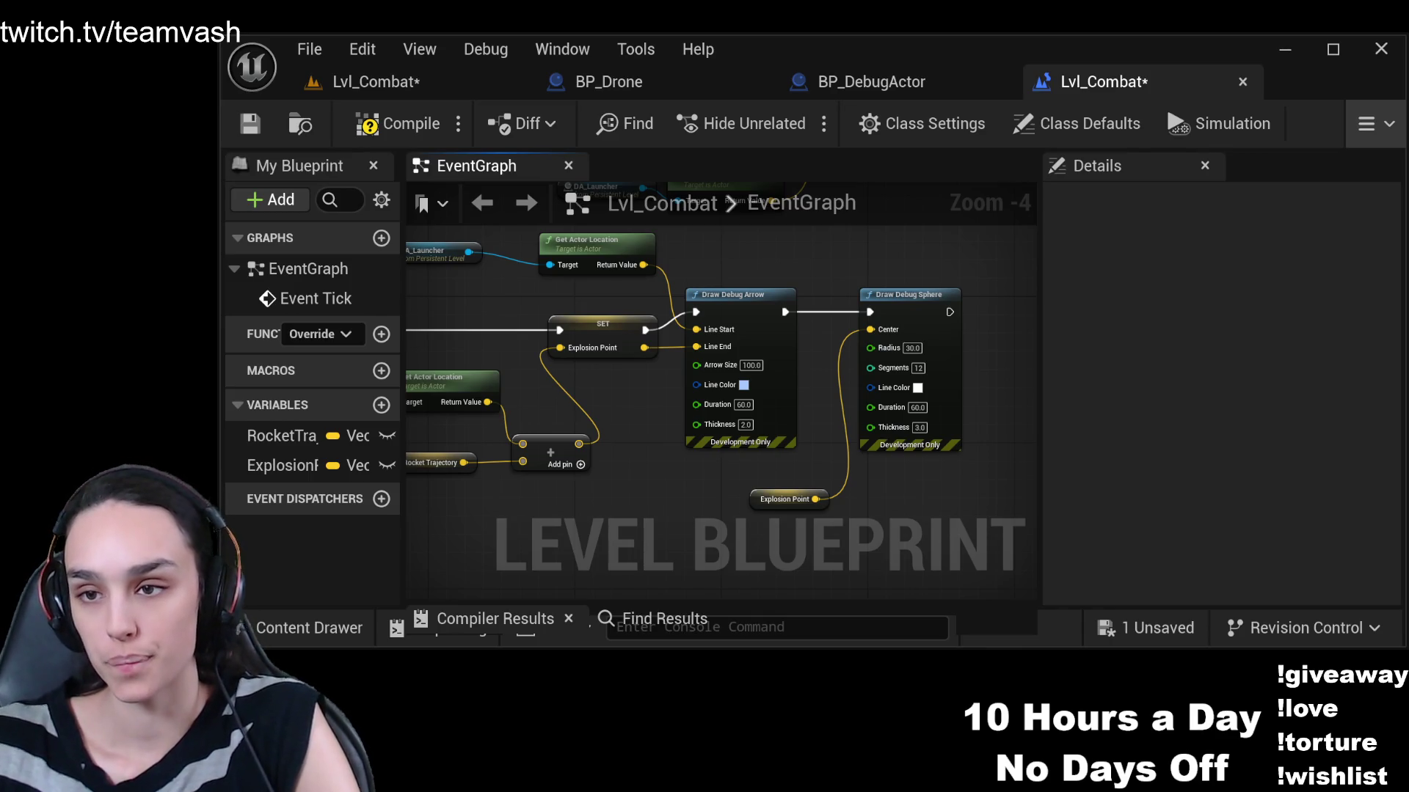
# Move the lone Draw Debug Arrow node up beside the other level blueprint nodes
pyautogui.scroll(-4, 607, 361)
pyautogui.moveTo(607, 361); pyautogui.dragTo(787, 309)
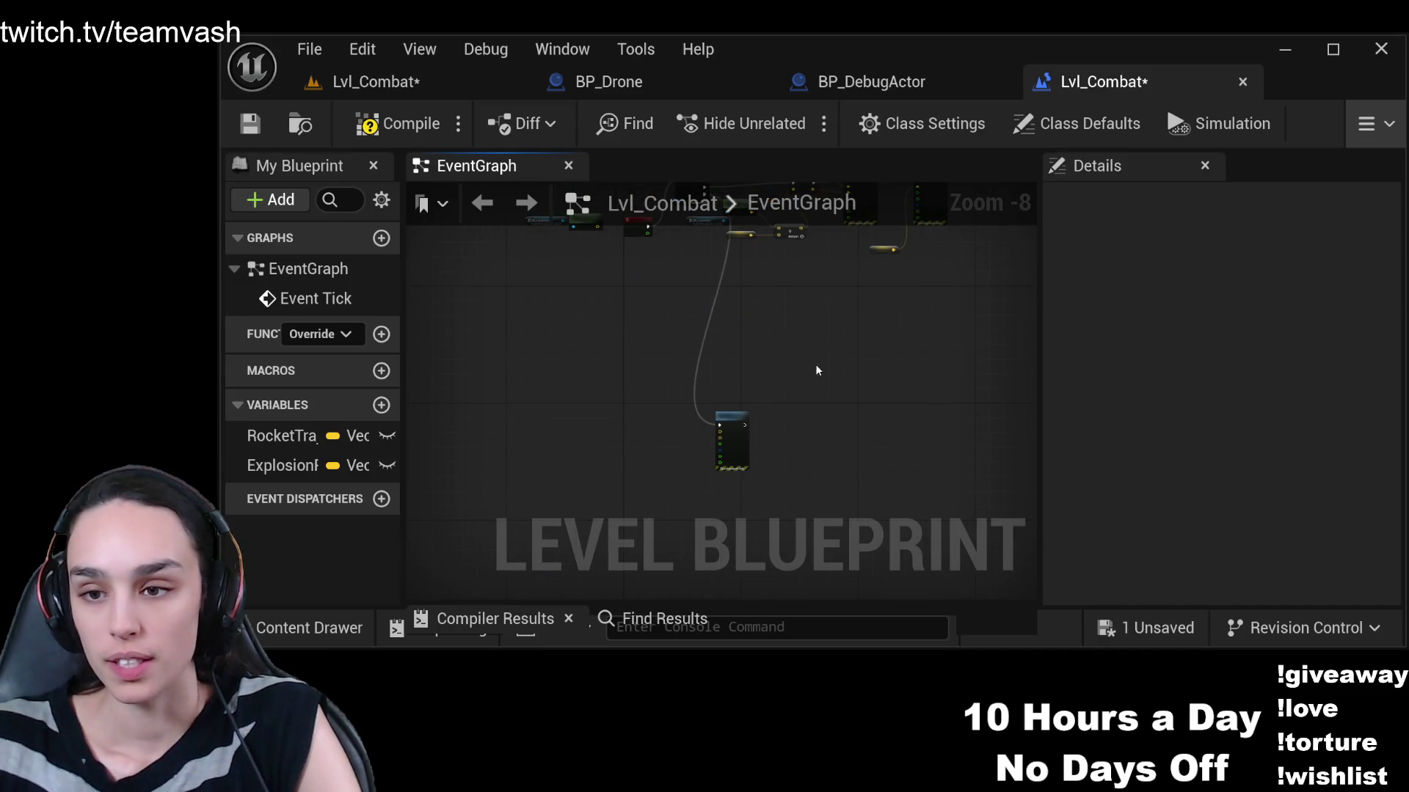
pyautogui.moveTo(732, 419)
pyautogui.mouseDown()
pyautogui.moveTo(777, 292)
pyautogui.moveTo(922, 368)
pyautogui.moveTo(987, 541)
pyautogui.moveTo(1029, 358)
pyautogui.mouseUp()
pyautogui.scroll(5, 922, 368)
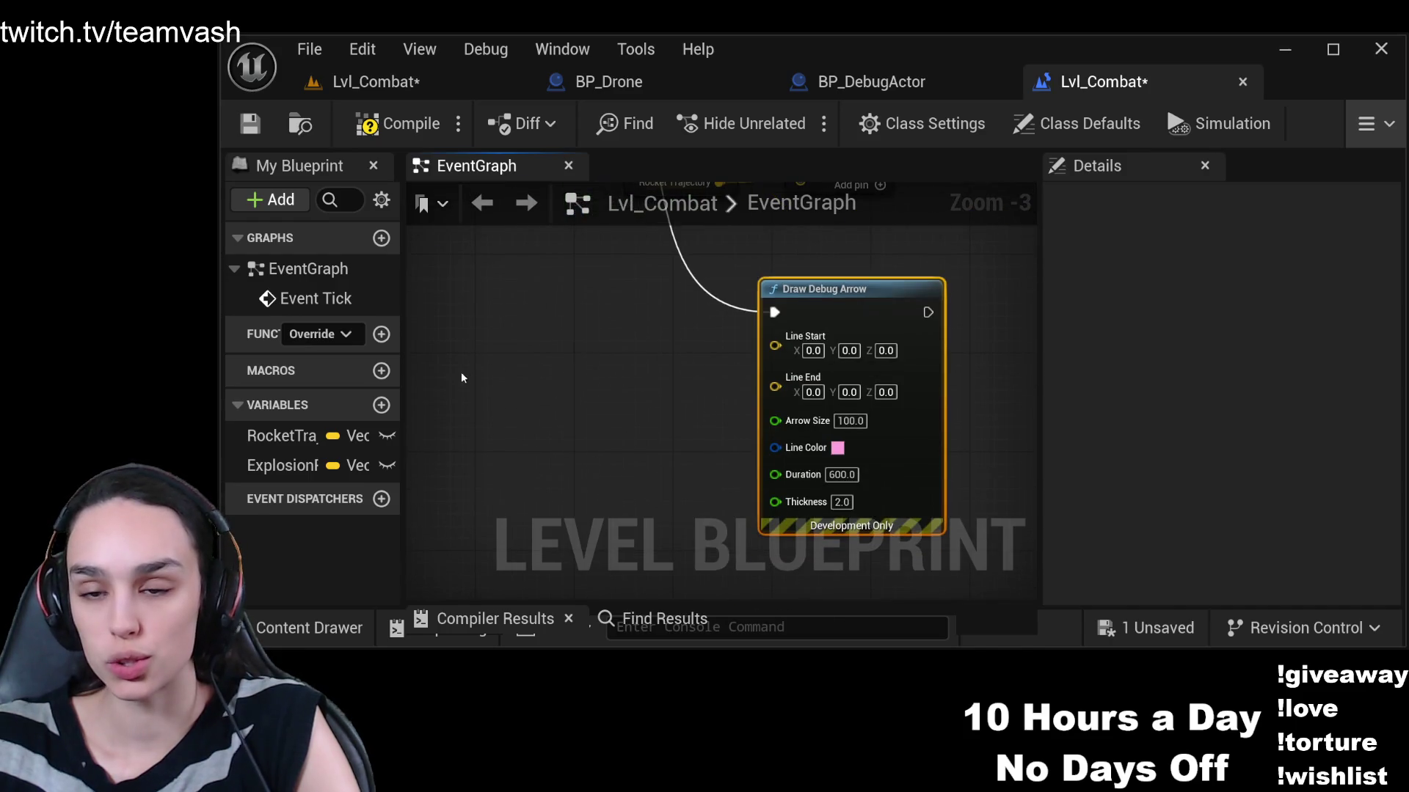
# Feed an Explosion Point getter into the arrow's Line End, then compile and save
pyautogui.click(283, 465)
pyautogui.moveTo(590, 446)
pyautogui.mouseDown()
pyautogui.moveTo(481, 400)
pyautogui.moveTo(775, 386)
pyautogui.mouseUp()
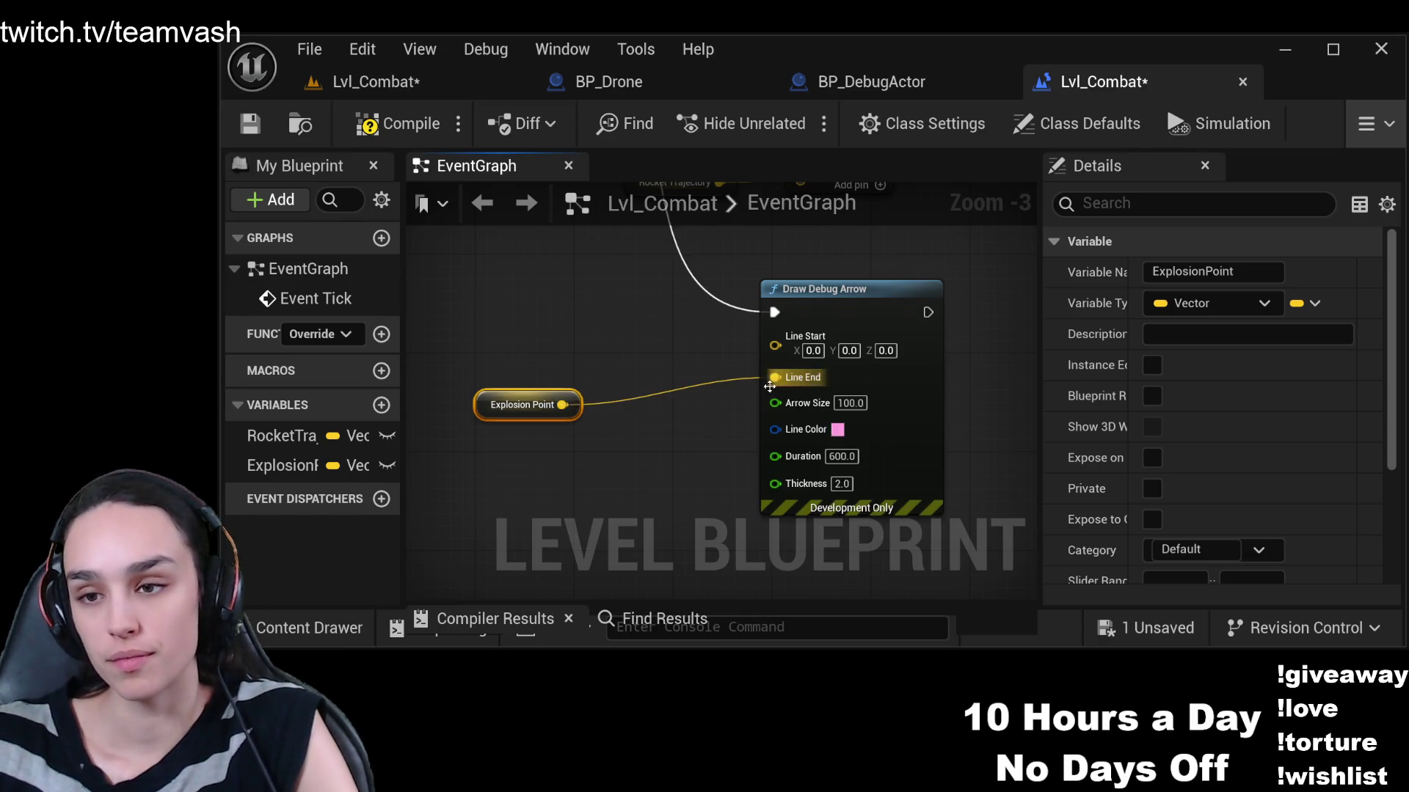
pyautogui.moveTo(533, 397); pyautogui.dragTo(644, 385)
pyautogui.click(394, 125)
pyautogui.click(249, 123)
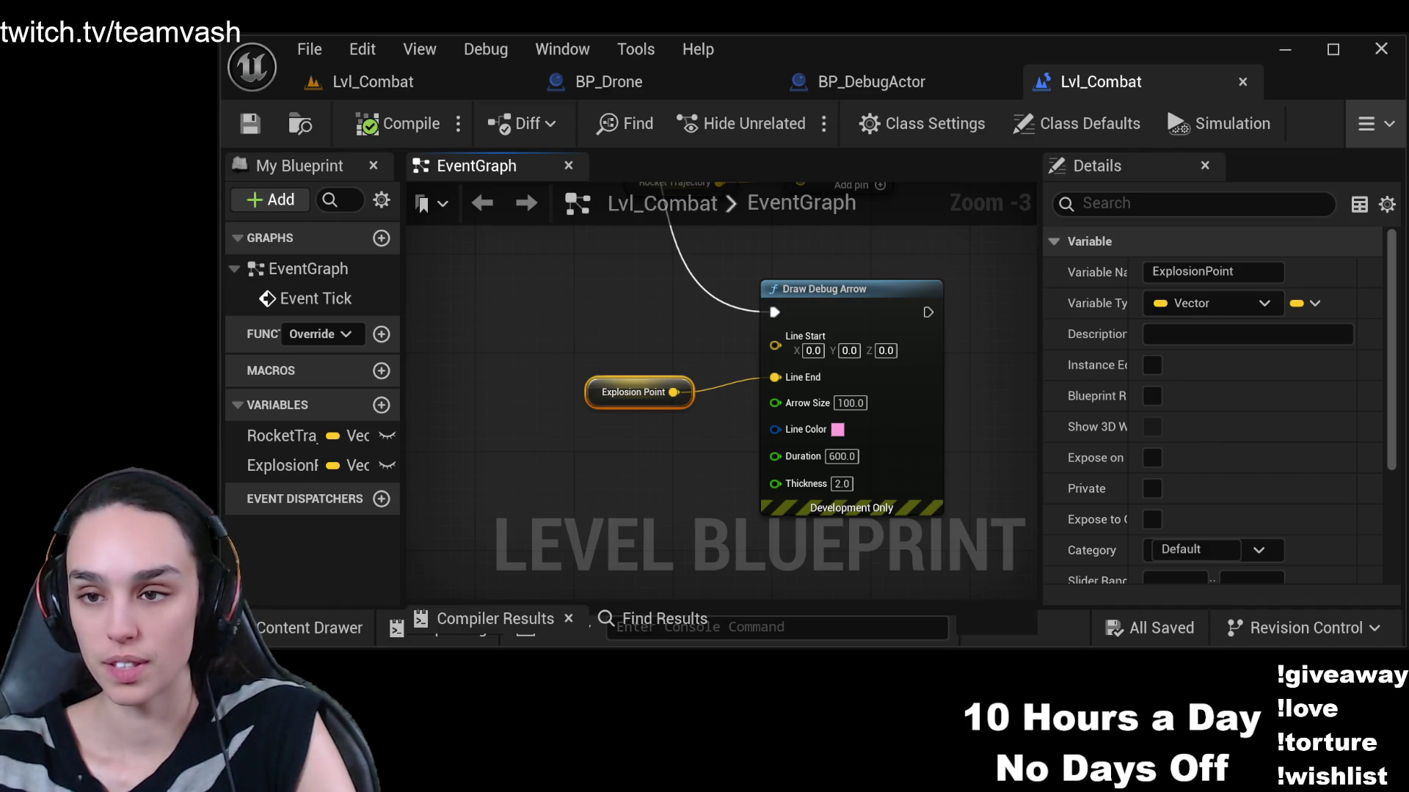
# Play-test Lvl_Combat, eject and fly toward the pink debug arrow and sphere, then stop
pyautogui.click(395, 86)
pyautogui.click(796, 122)
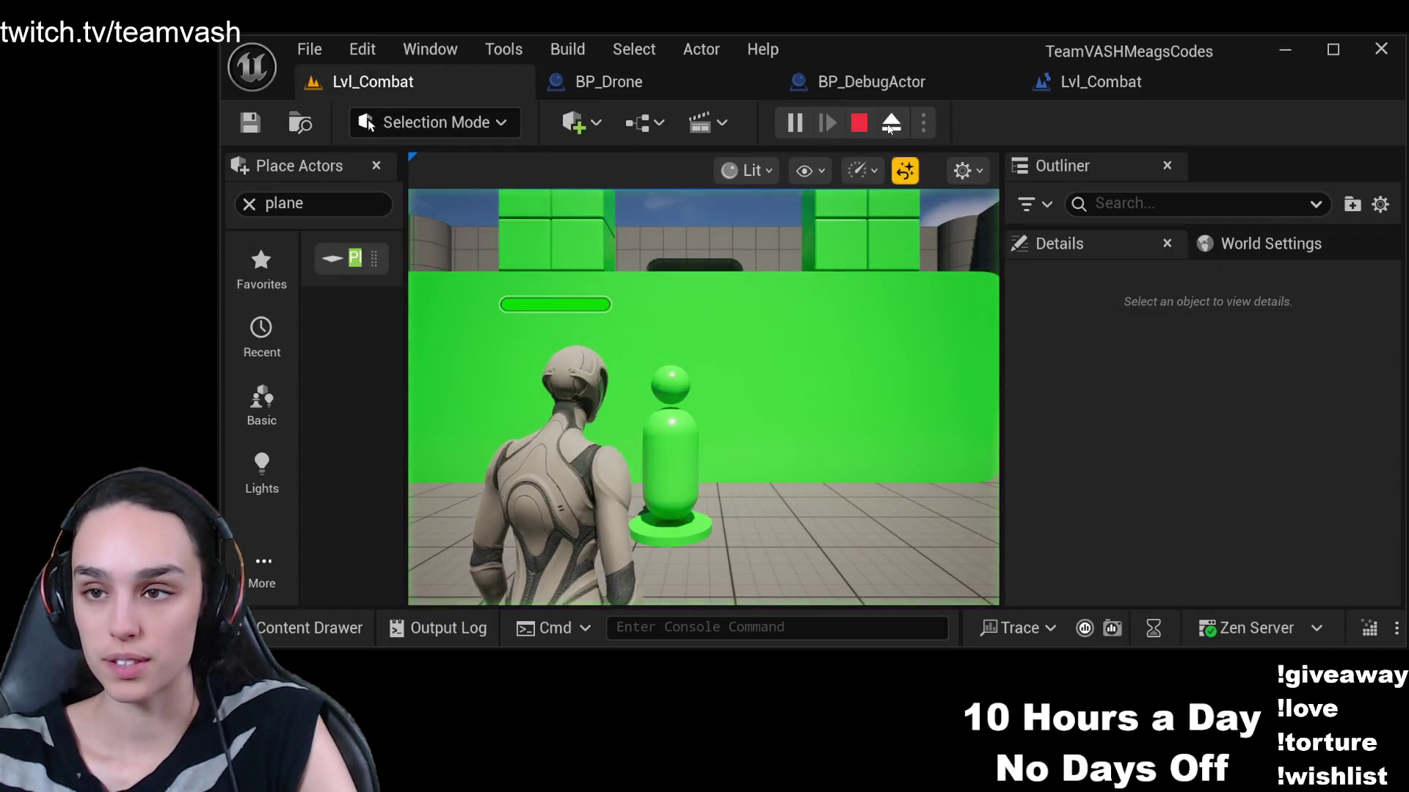
pyautogui.click(890, 125)
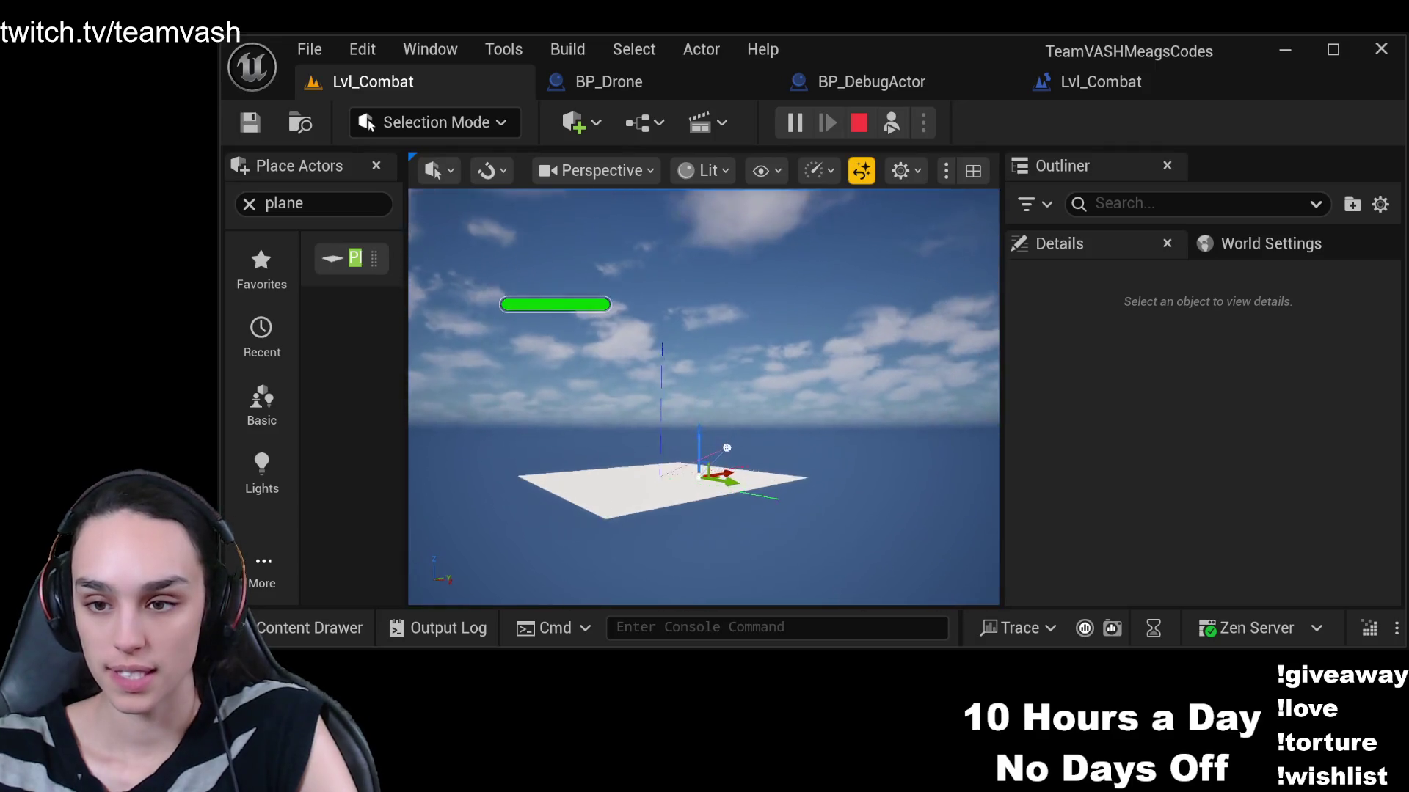
pyautogui.press('w')
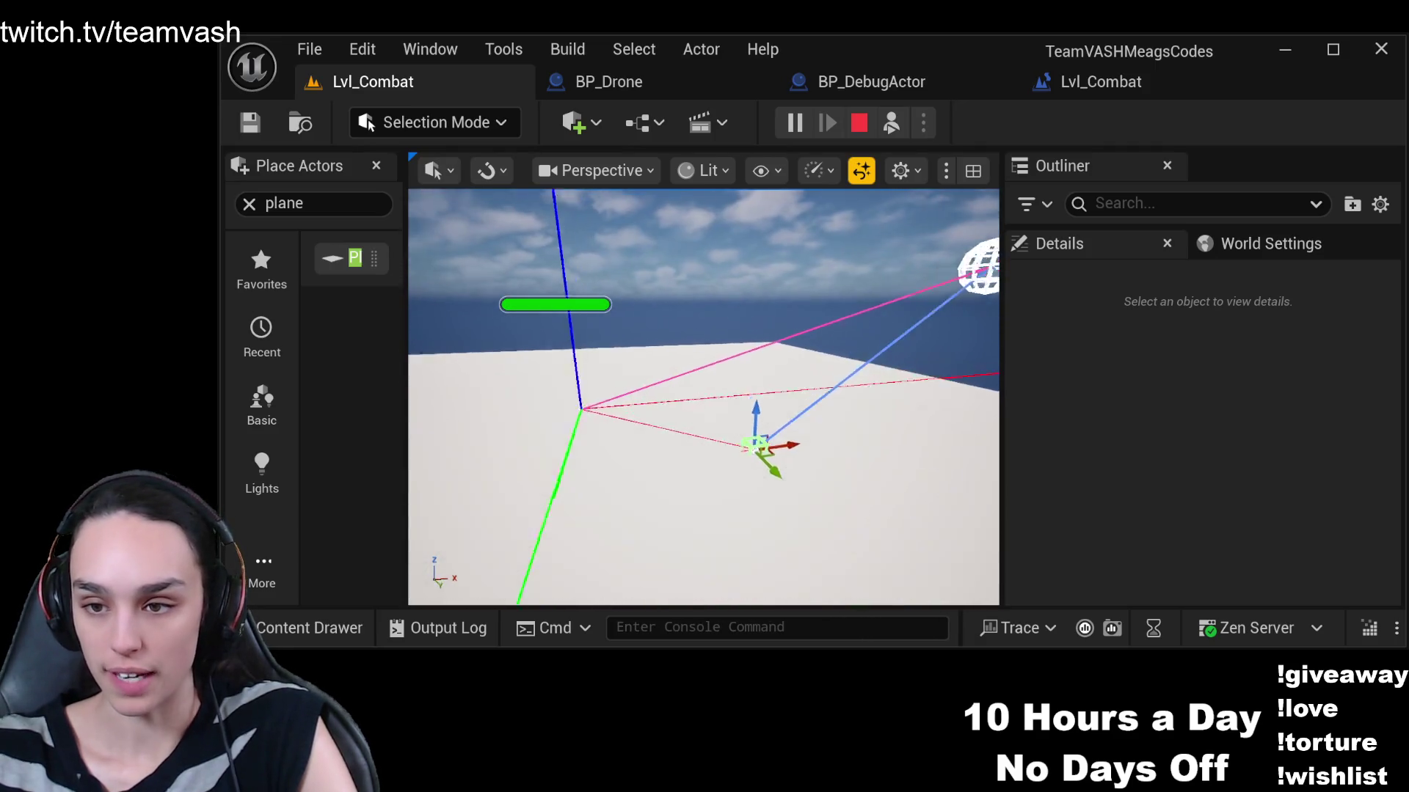
pyautogui.press('w')
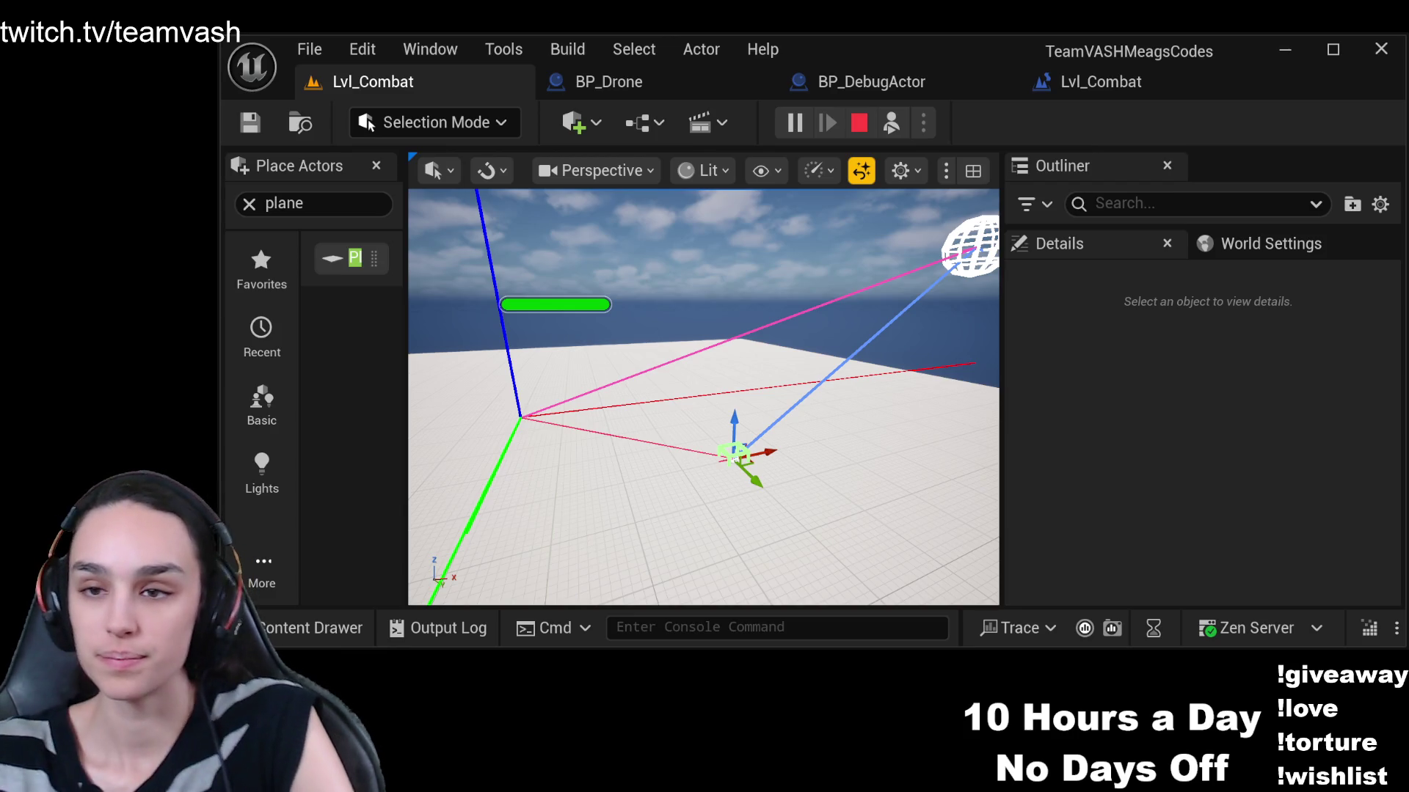
pyautogui.press('Escape')
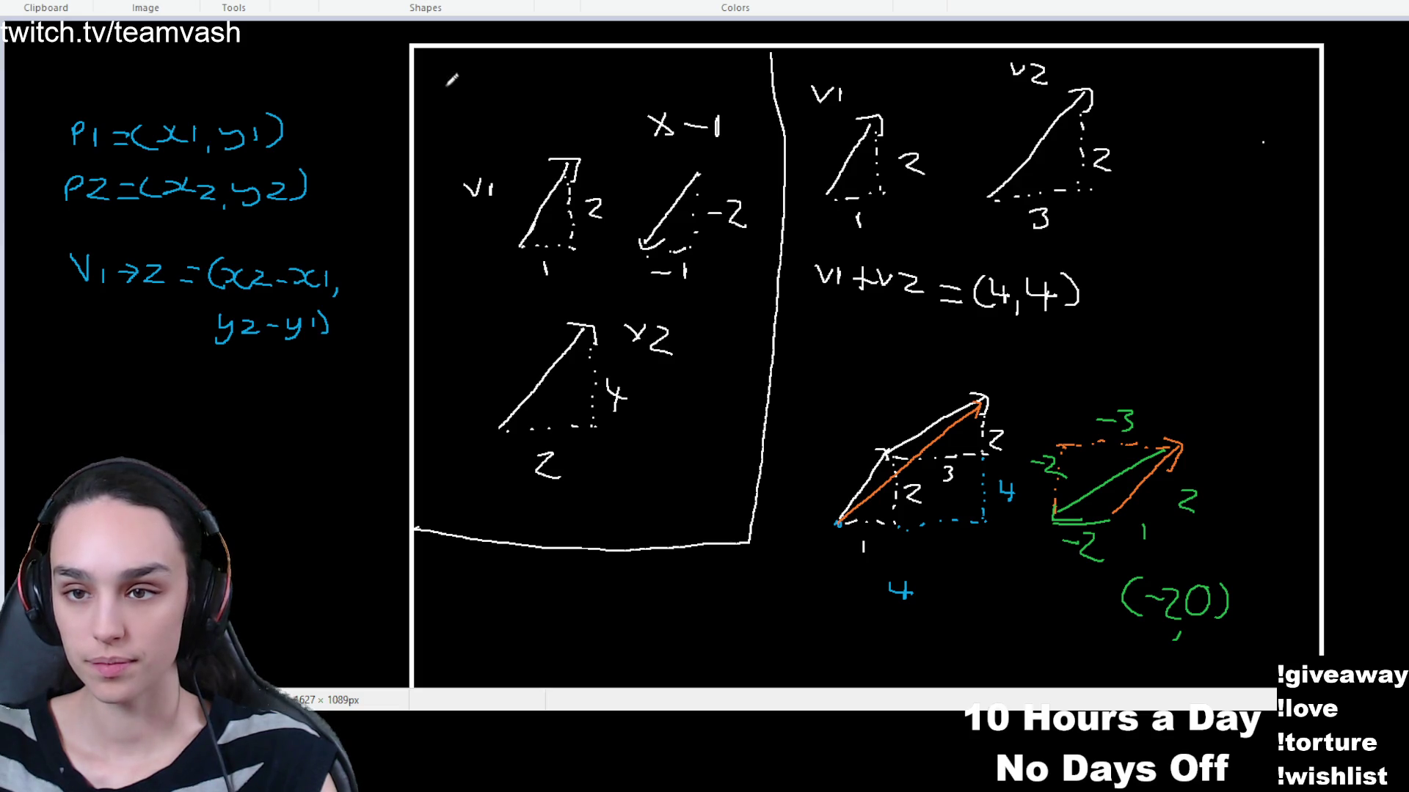
# Erase the old vector sketches and left-side equations, leaving the black canvas empty
pyautogui.moveTo(419, 55)
pyautogui.mouseDown()
pyautogui.moveTo(587, 235)
pyautogui.moveTo(1064, 514)
pyautogui.moveTo(1263, 676)
pyautogui.mouseUp()
pyautogui.moveTo(37, 82)
pyautogui.mouseDown()
pyautogui.moveTo(359, 302)
pyautogui.moveTo(361, 381)
pyautogui.mouseUp()
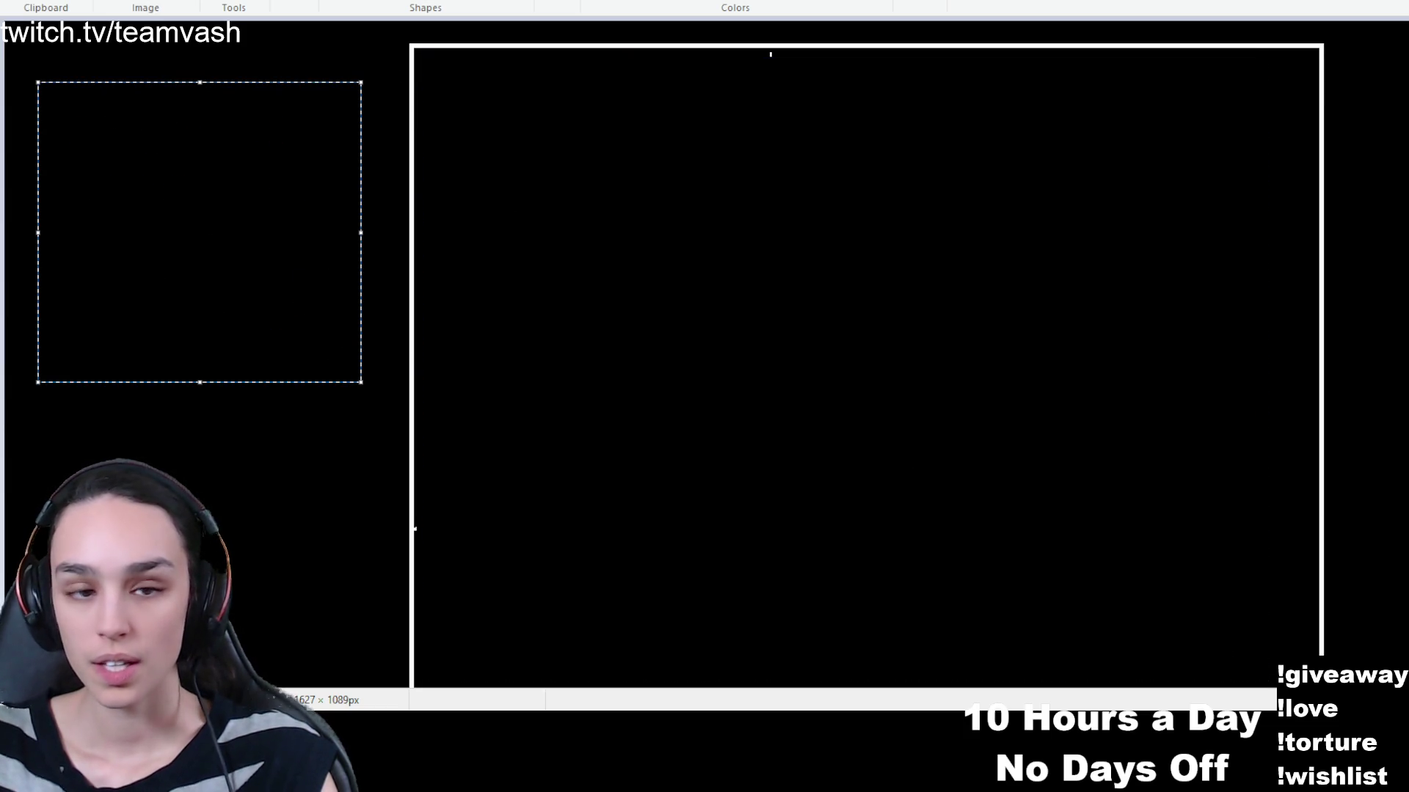
pyautogui.press('Escape')
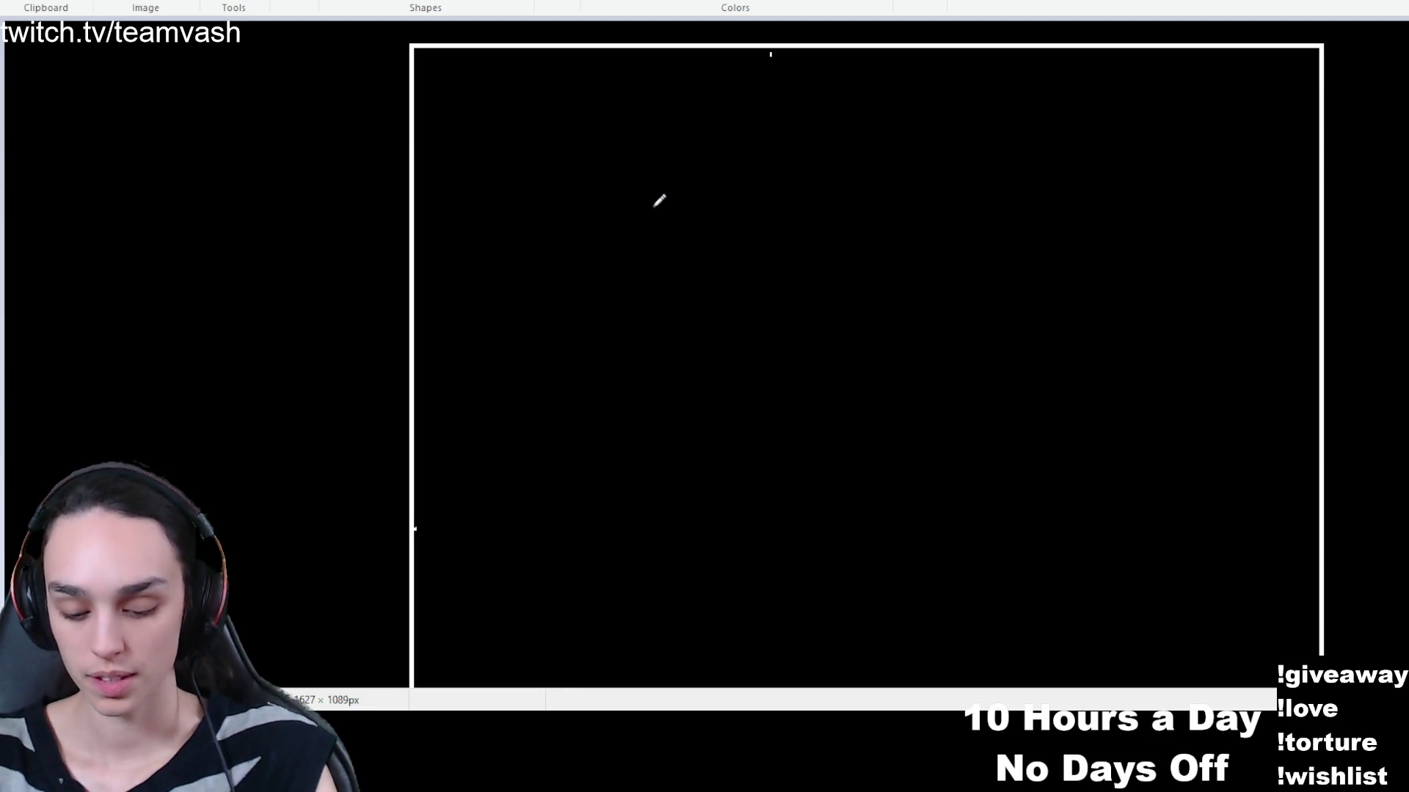
pyautogui.click(270, 1)
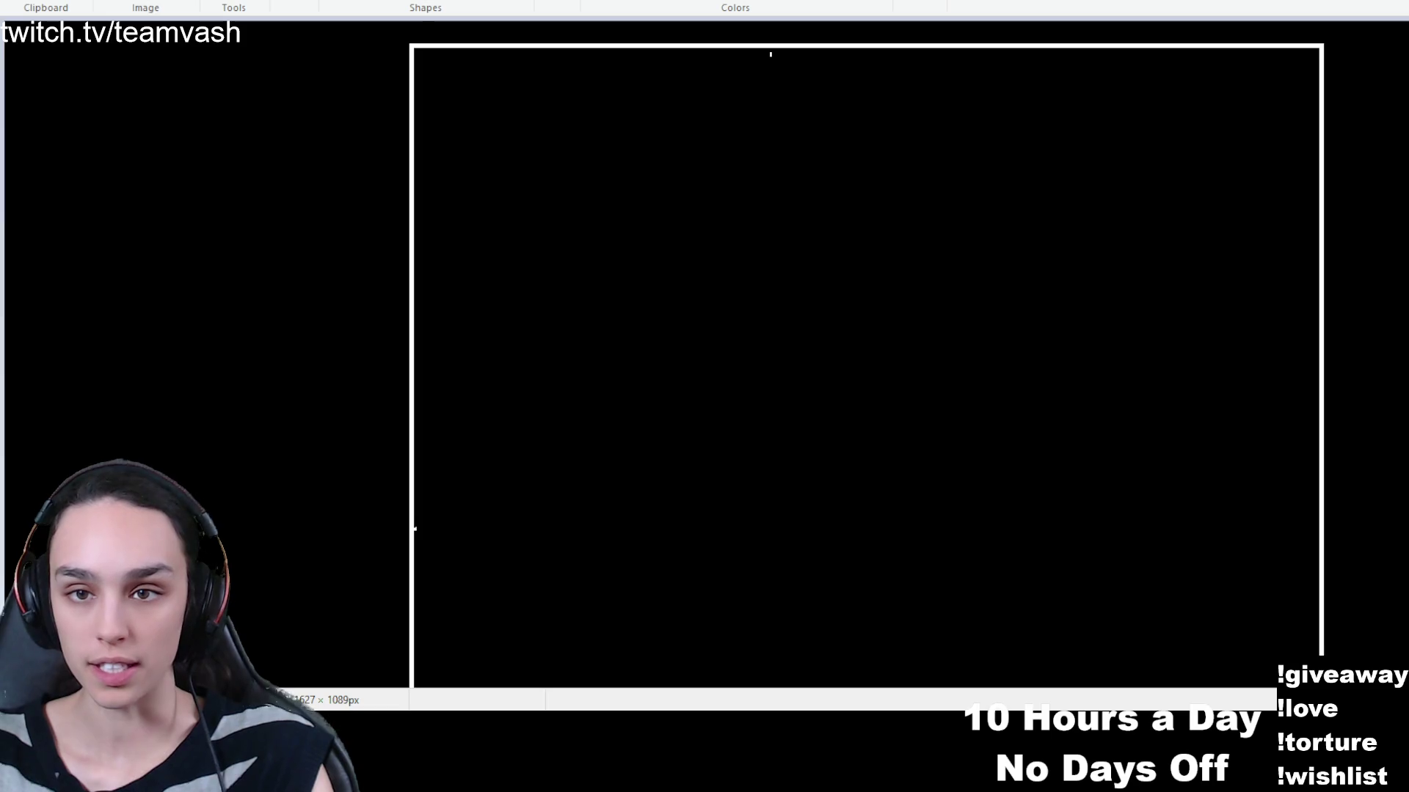
# Title the whiteboard 'VECTORS MAGNITUDE' and sketch a white up-right arrow beneath it
pyautogui.click(584, 94)
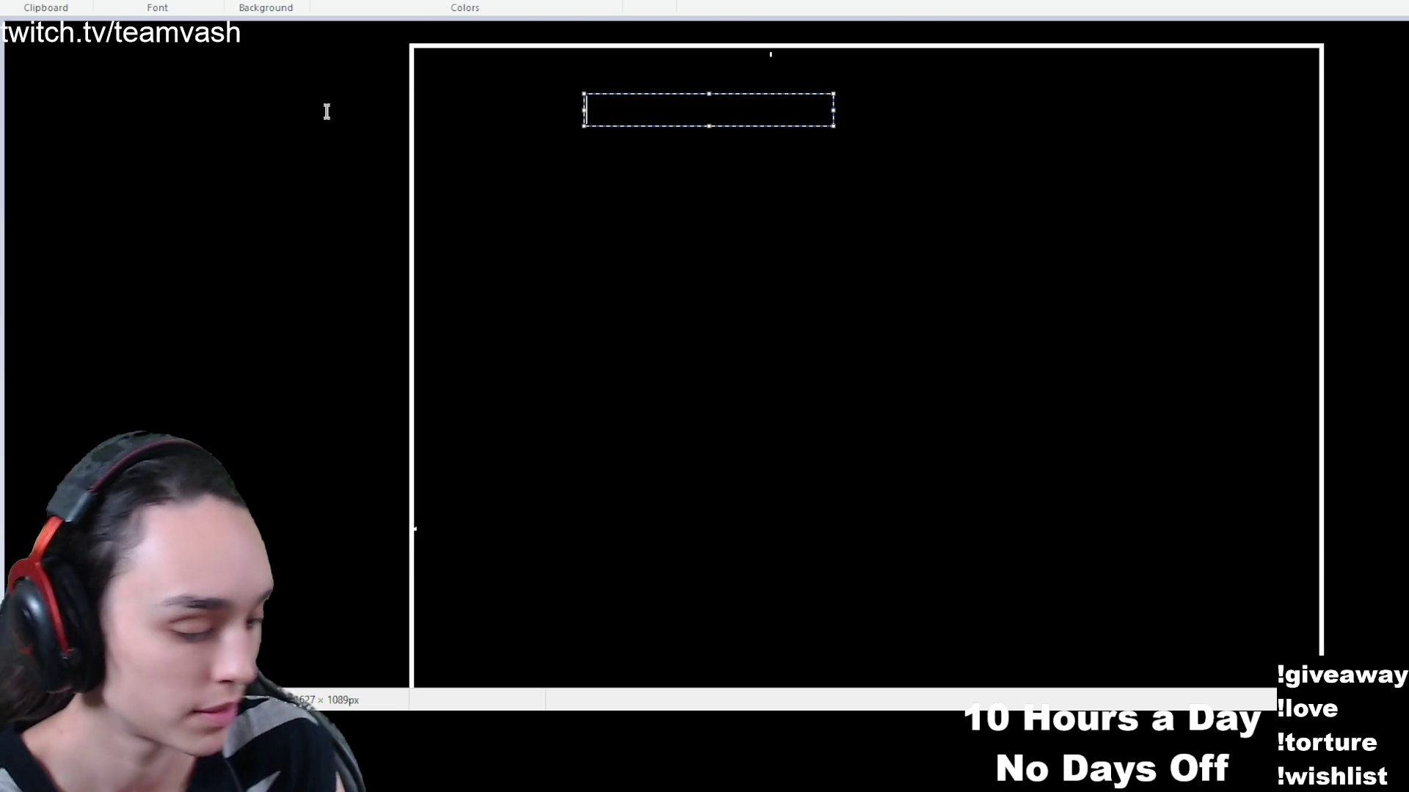
pyautogui.write('VECTORS MAGNITUDE')
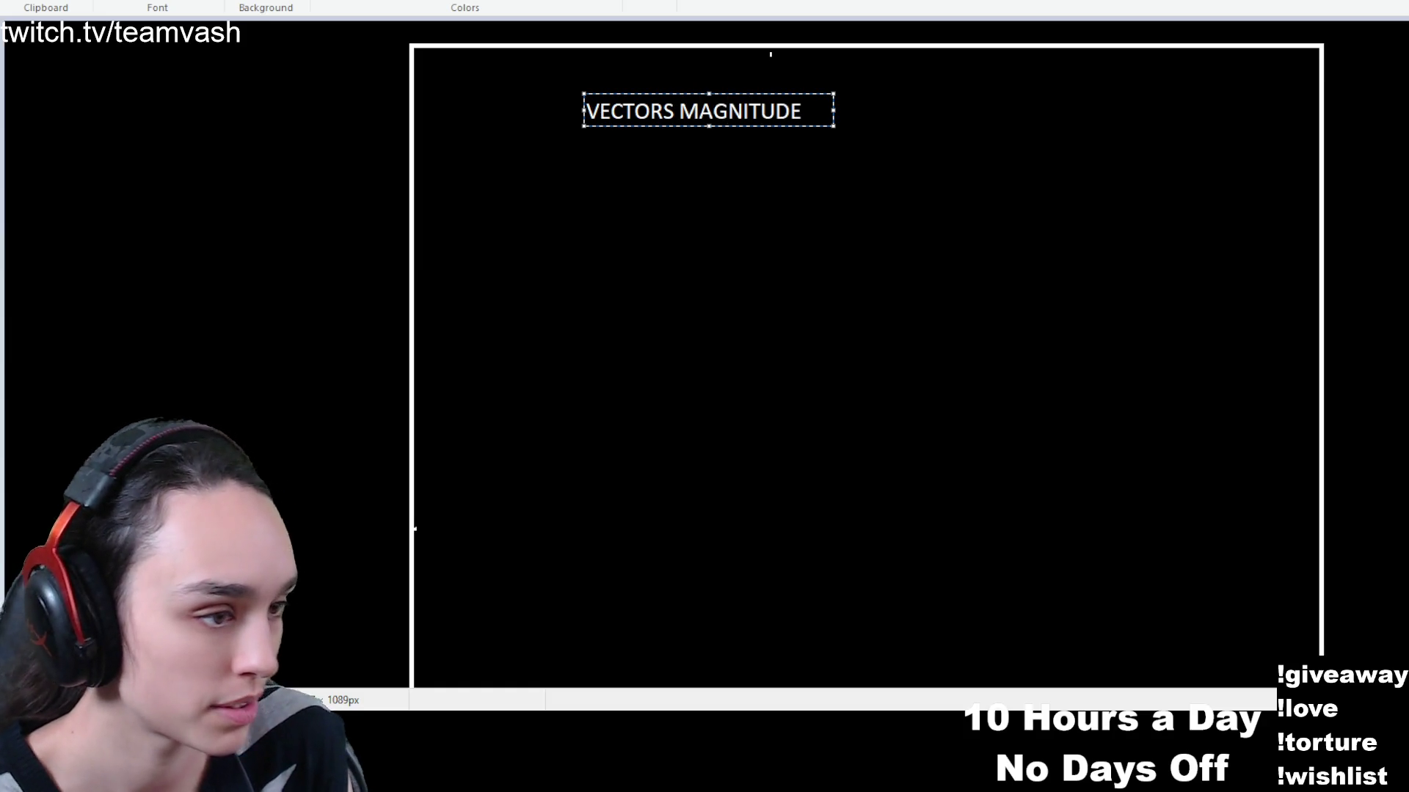
pyautogui.click(585, 412)
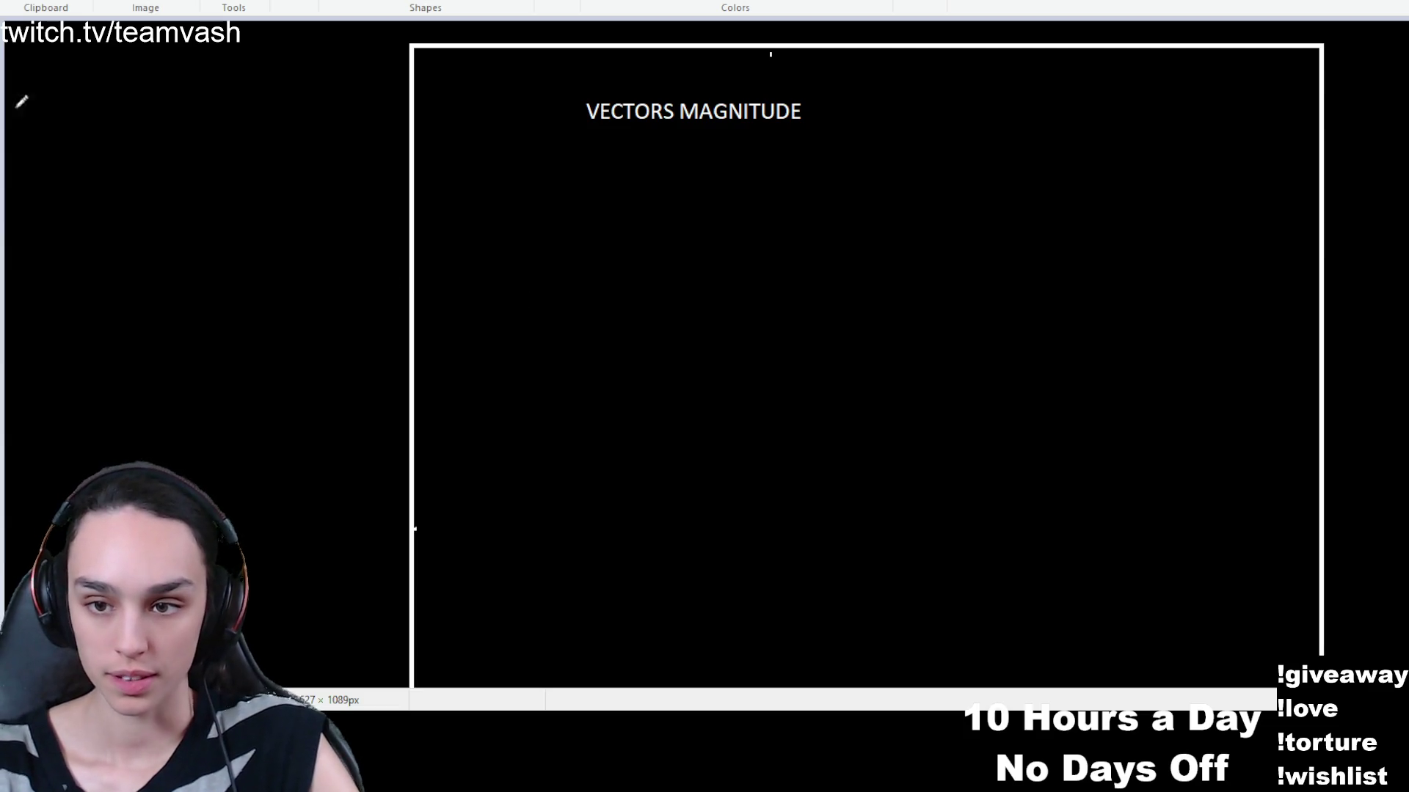
pyautogui.moveTo(504, 277)
pyautogui.mouseDown()
pyautogui.moveTo(560, 227)
pyautogui.moveTo(574, 189)
pyautogui.moveTo(574, 224)
pyautogui.mouseUp()
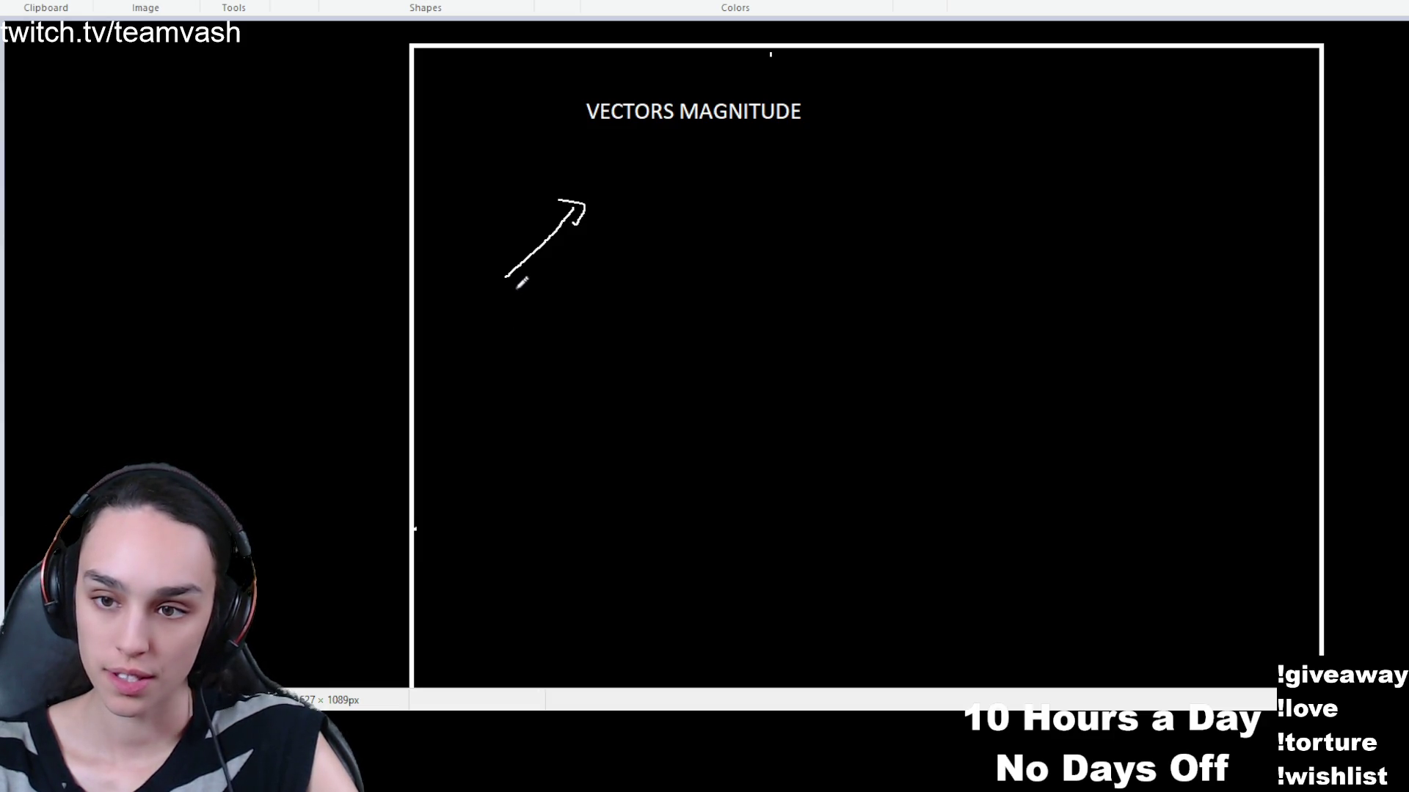
# Draw dashed legs completing the right triangle under the arrow, plus a red question mark
pyautogui.moveTo(508, 281)
pyautogui.mouseDown()
pyautogui.moveTo(577, 277)
pyautogui.moveTo(527, 322)
pyautogui.mouseUp()
pyautogui.moveTo(579, 279)
pyautogui.mouseDown()
pyautogui.moveTo(580, 237)
pyautogui.moveTo(604, 259)
pyautogui.moveTo(594, 273)
pyautogui.mouseUp()
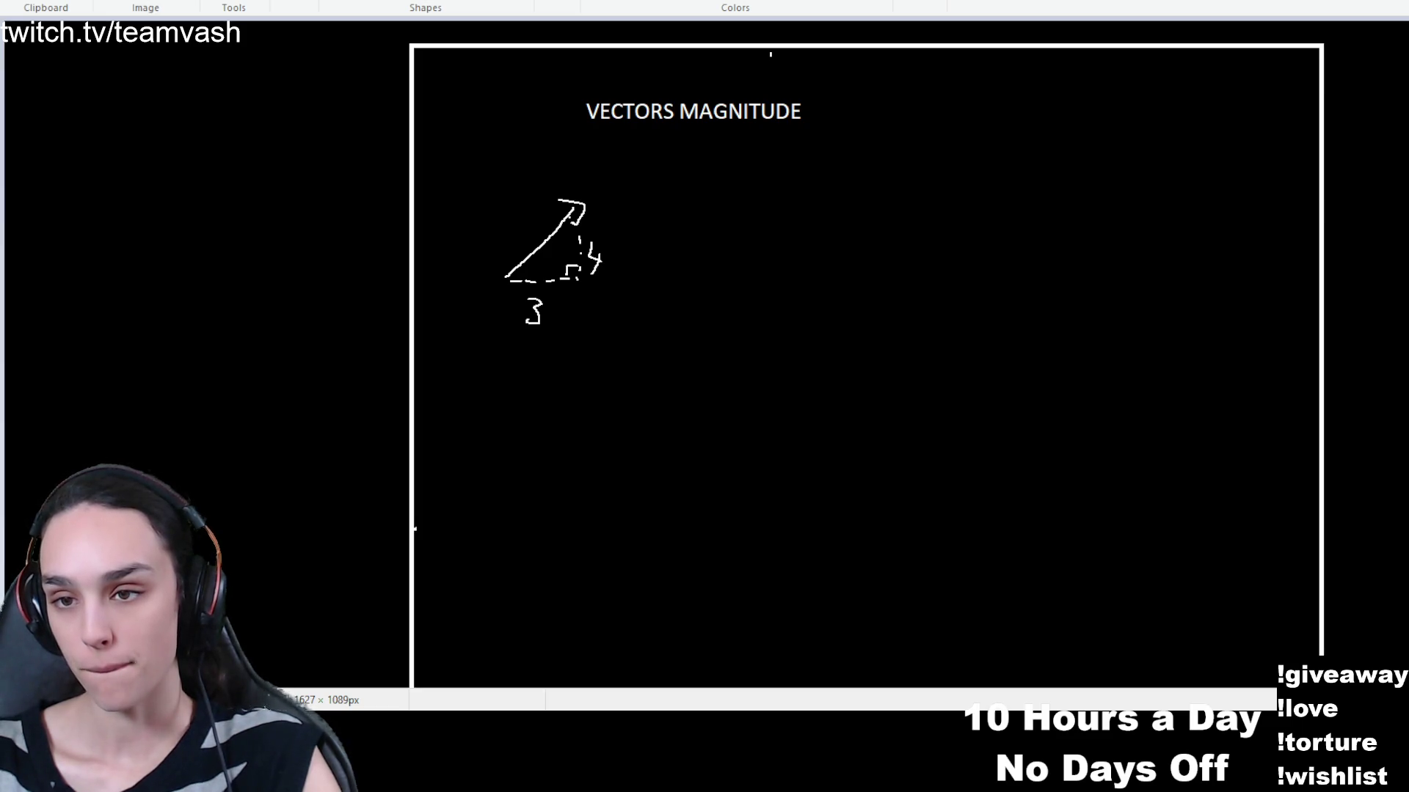
pyautogui.moveTo(507, 217); pyautogui.dragTo(514, 229)
pyautogui.click(507, 242)
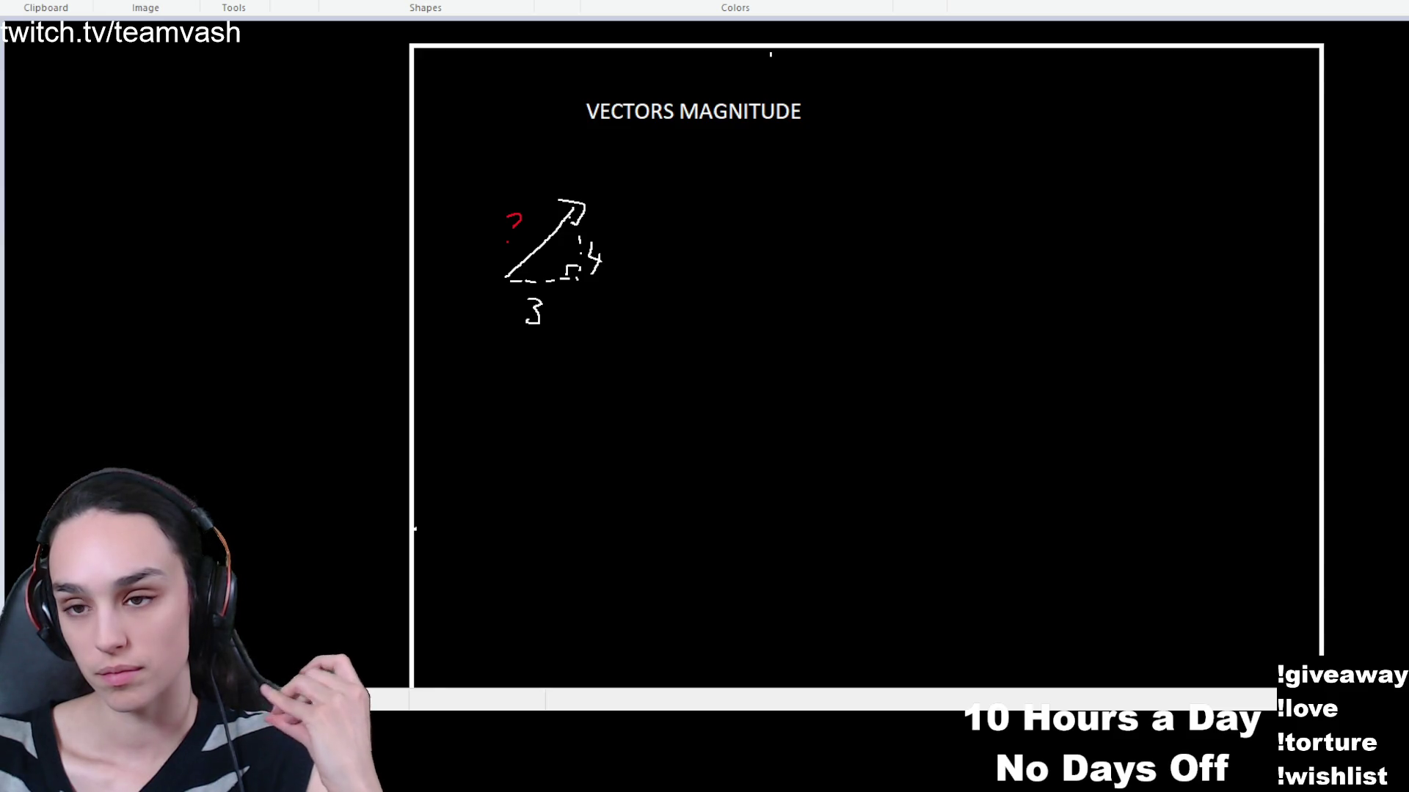
# Write a red |V| = below the triangle followed by a white 5
pyautogui.moveTo(498, 367); pyautogui.dragTo(497, 404)
pyautogui.moveTo(512, 374); pyautogui.dragTo(541, 372)
pyautogui.moveTo(558, 369); pyautogui.dragTo(561, 401)
pyautogui.moveTo(581, 393); pyautogui.dragTo(598, 396)
pyautogui.moveTo(574, 406); pyautogui.dragTo(598, 412)
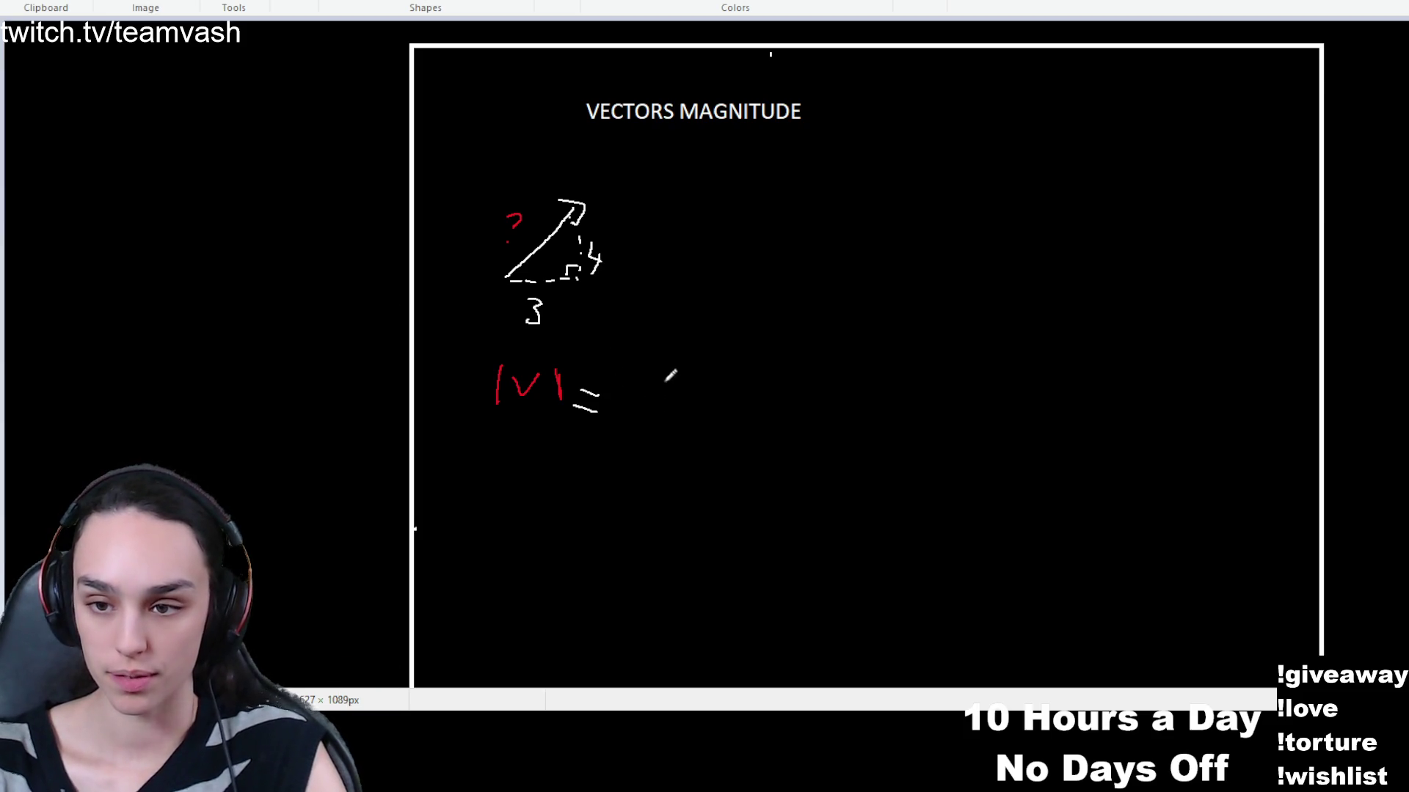
pyautogui.moveTo(650, 379); pyautogui.dragTo(620, 411)
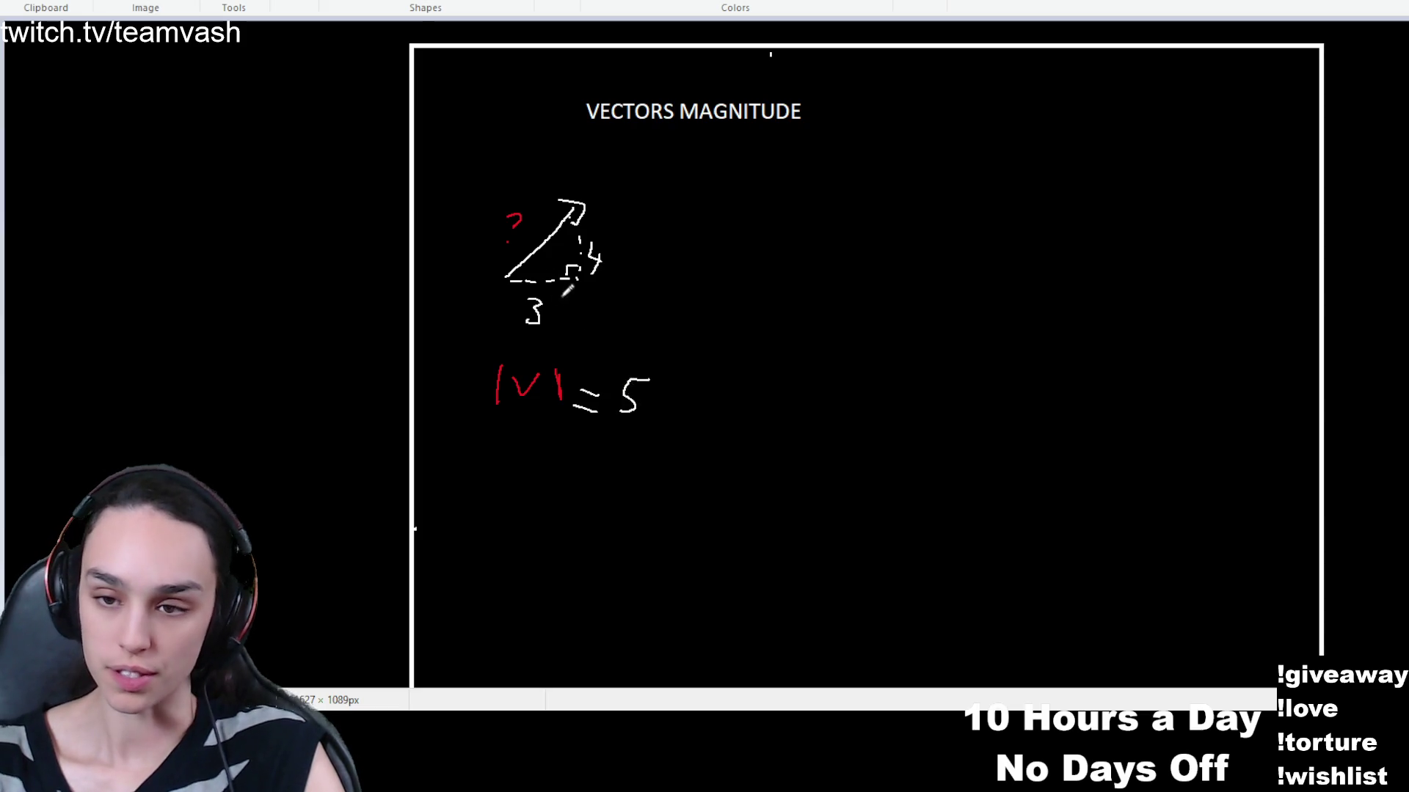